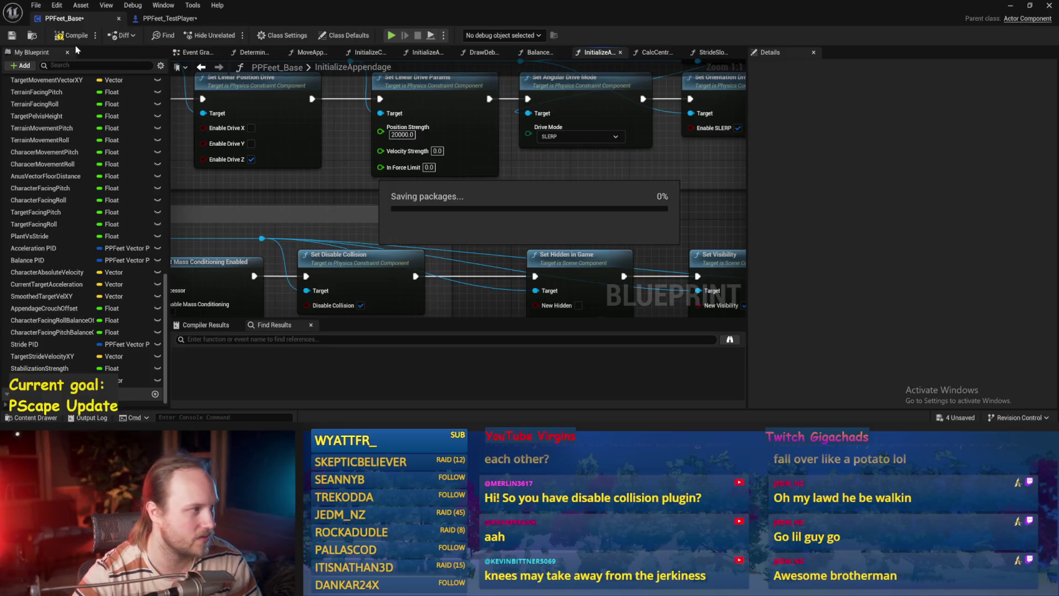
Step: Stop the walking-rig play-test, save PPFeet_TestLevel, and go back to the PPFeet_Base Blueprint
{"action": "left_click", "coordinate": [1011, 6]}
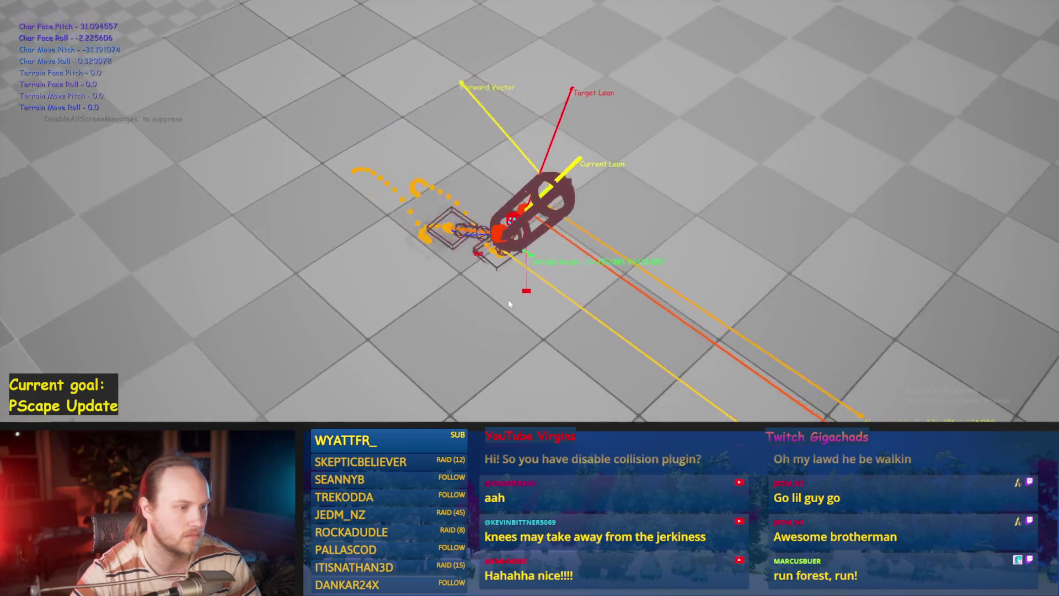
{"action": "key", "text": "Escape"}
{"action": "key", "text": "ctrl+s"}
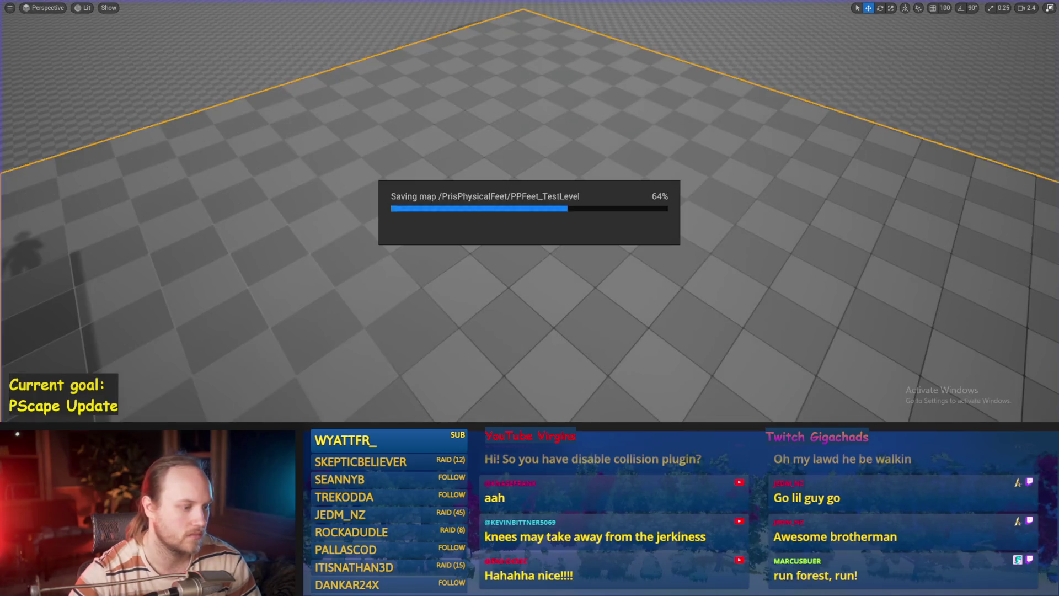
{"action": "left_click", "coordinate": [453, 398]}
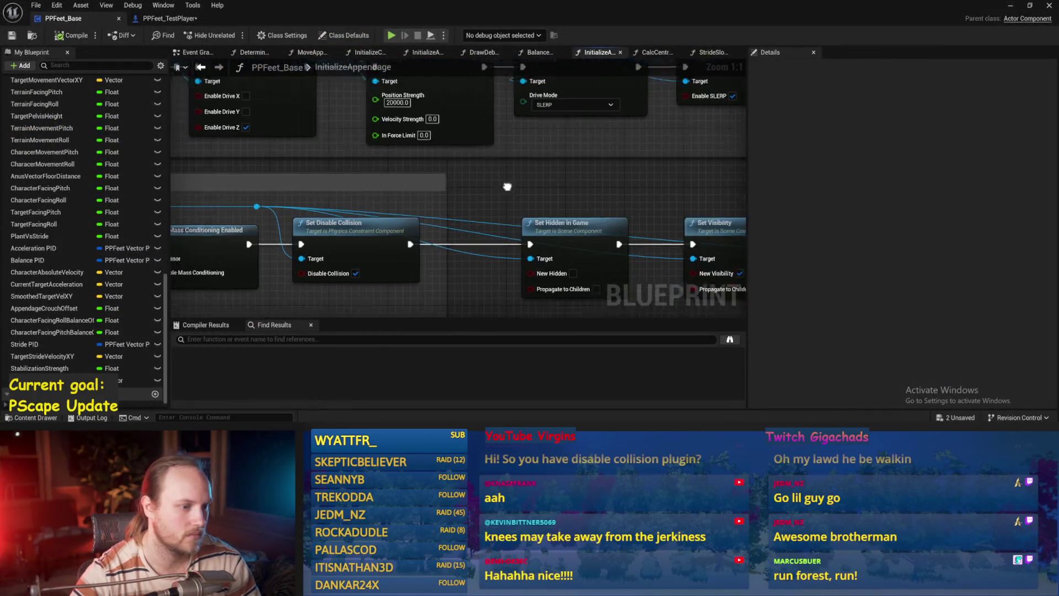
Step: Lower the linear drive Position Strength to 10000, then compile and save the Blueprint
{"action": "left_click_drag", "start_coordinate": [449, 177], "coordinate": [533, 245]}
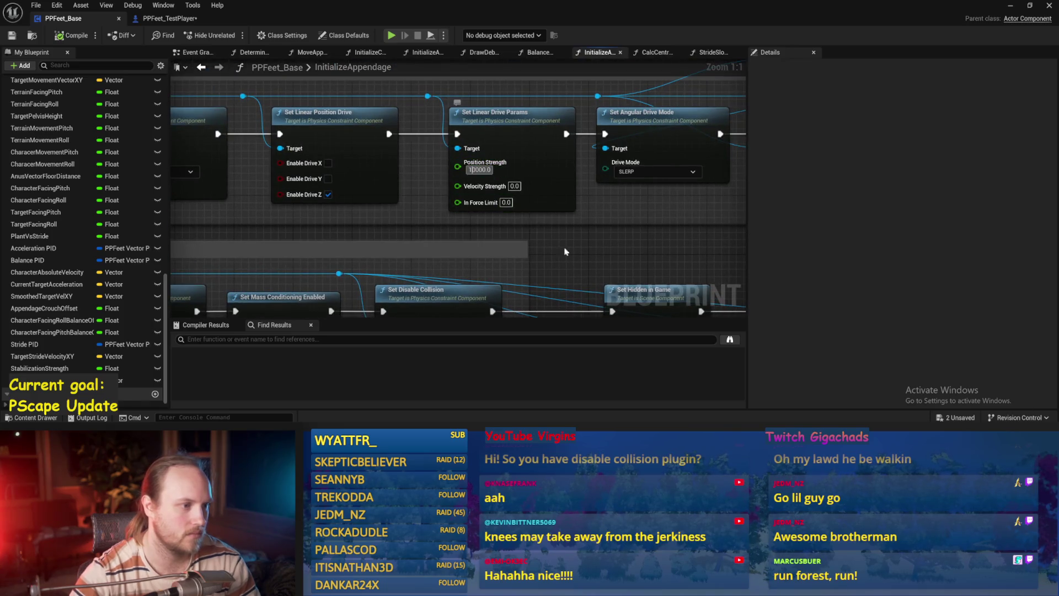
{"action": "left_click", "coordinate": [12, 36]}
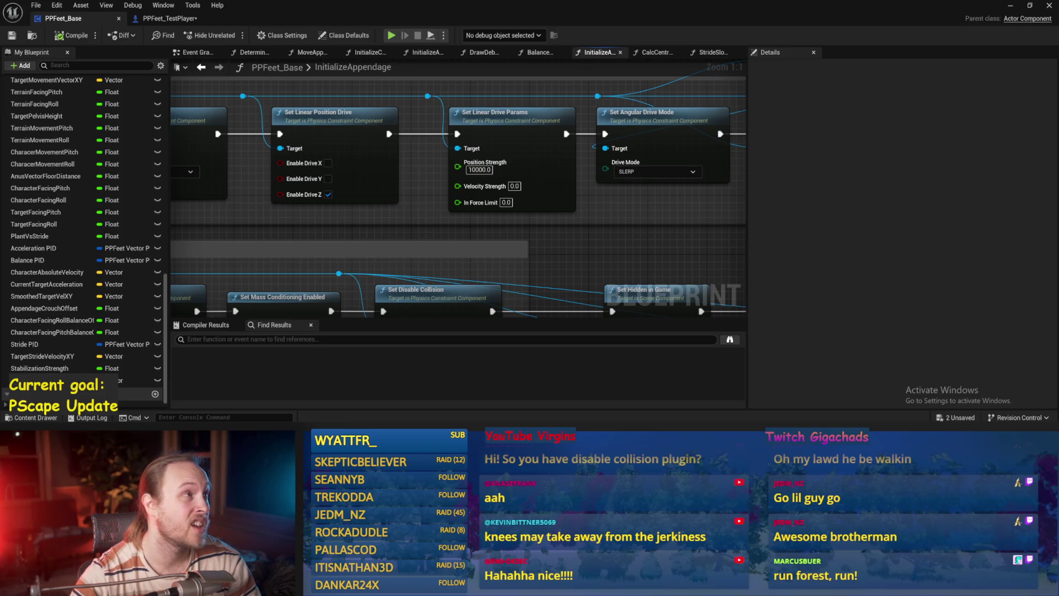
{"action": "left_click_drag", "start_coordinate": [507, 159], "coordinate": [414, 115]}
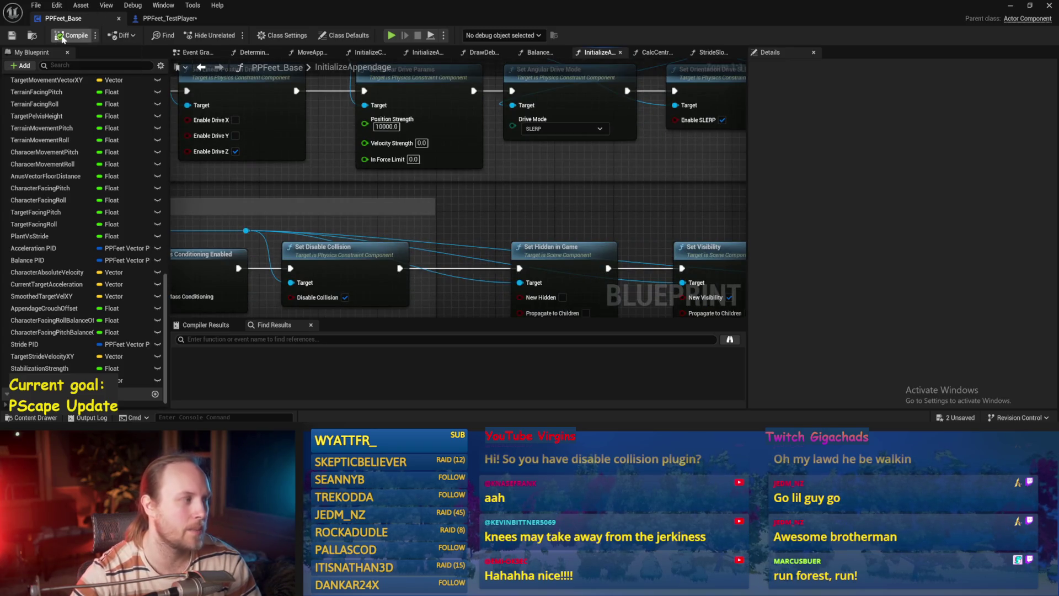
{"action": "key", "text": "ctrl+s"}
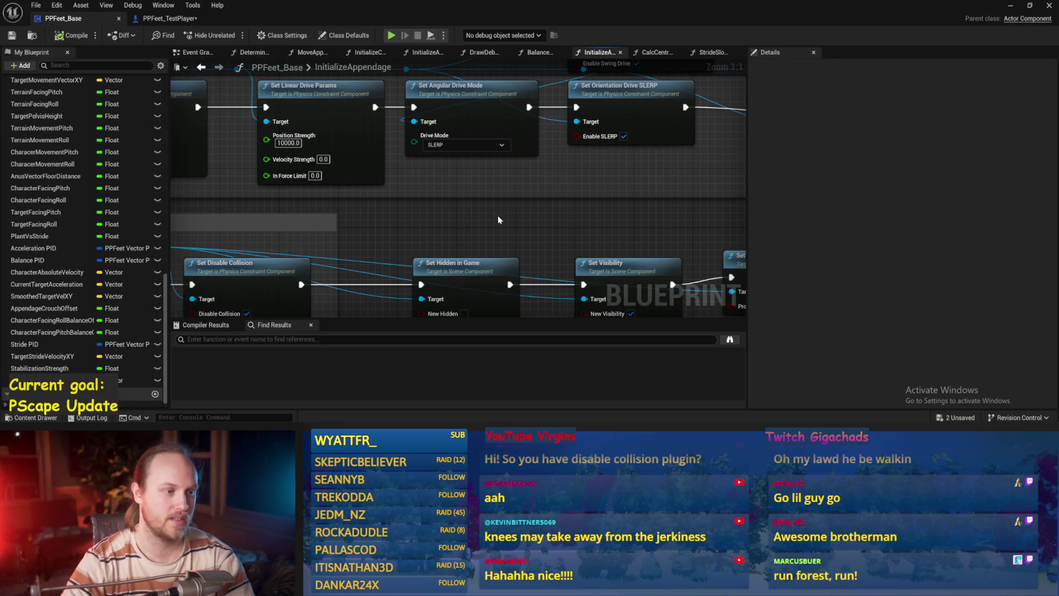
Step: Review the Set Angular Velocity Drive and Make Foot Joint nodes further down InitializeAppendage, saving again
{"action": "scroll", "coordinate": [498, 220], "scroll_direction": "down", "scroll_amount": 2}
{"action": "mouse_move", "coordinate": [480, 99]}
{"action": "left_mouse_down"}
{"action": "mouse_move", "coordinate": [473, 170]}
{"action": "mouse_move", "coordinate": [458, 146]}
{"action": "left_mouse_up"}
{"action": "key", "text": "ctrl+s"}
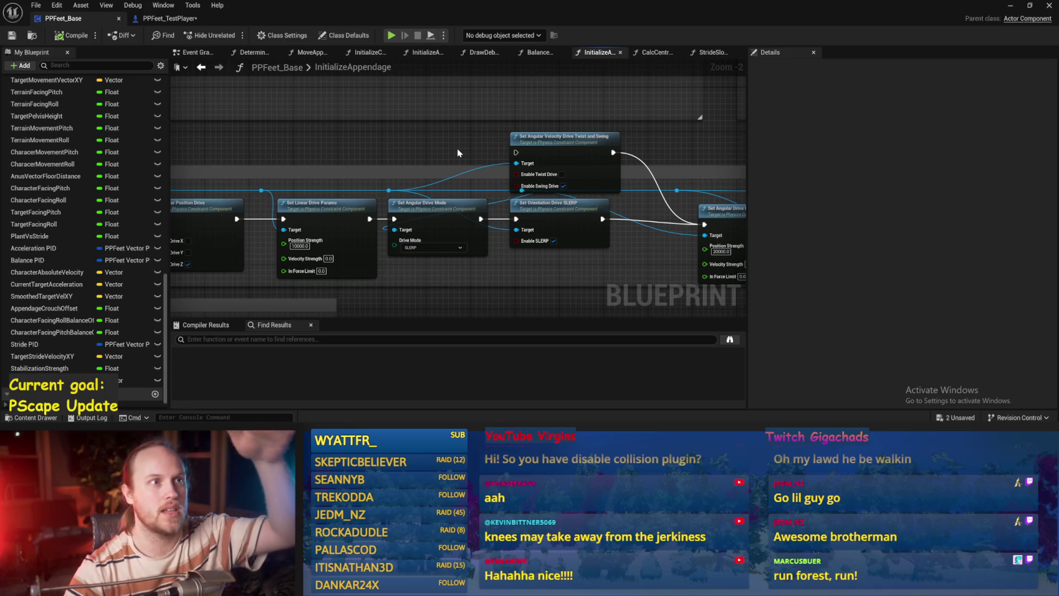
{"action": "left_click_drag", "start_coordinate": [418, 135], "coordinate": [404, 158]}
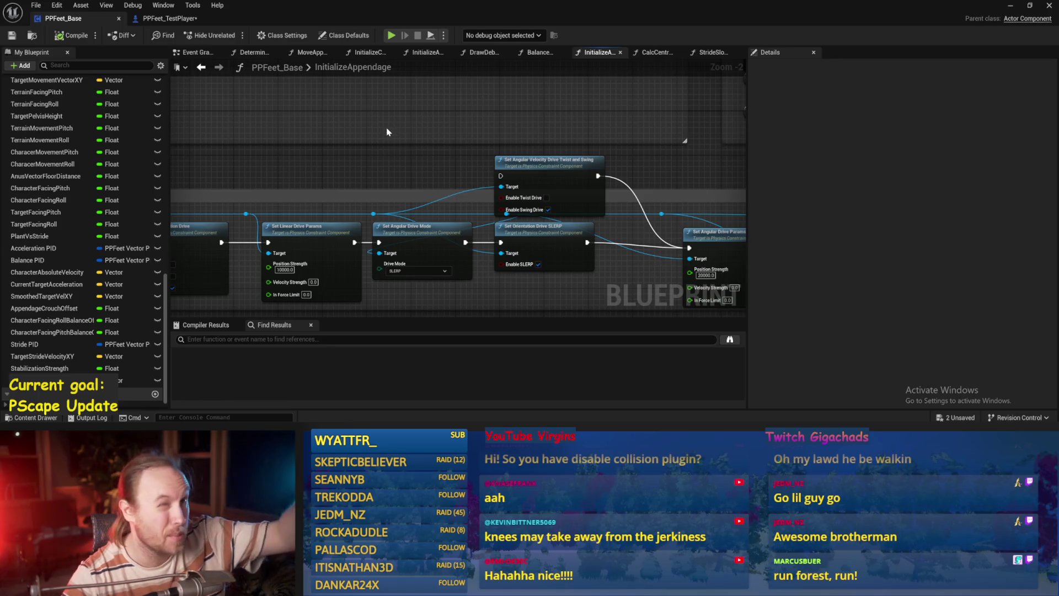
{"action": "scroll", "coordinate": [407, 198], "scroll_direction": "down", "scroll_amount": 2}
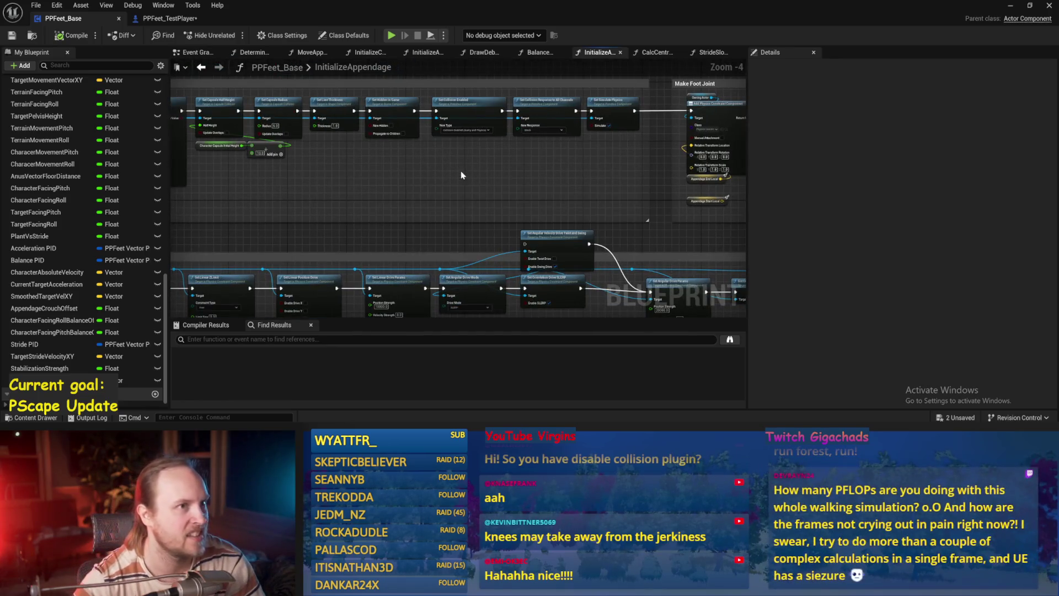
{"action": "mouse_move", "coordinate": [463, 175]}
{"action": "left_mouse_down"}
{"action": "mouse_move", "coordinate": [463, 193]}
{"action": "mouse_move", "coordinate": [491, 142]}
{"action": "mouse_move", "coordinate": [568, 101]}
{"action": "mouse_move", "coordinate": [556, 171]}
{"action": "mouse_move", "coordinate": [471, 185]}
{"action": "left_mouse_up"}
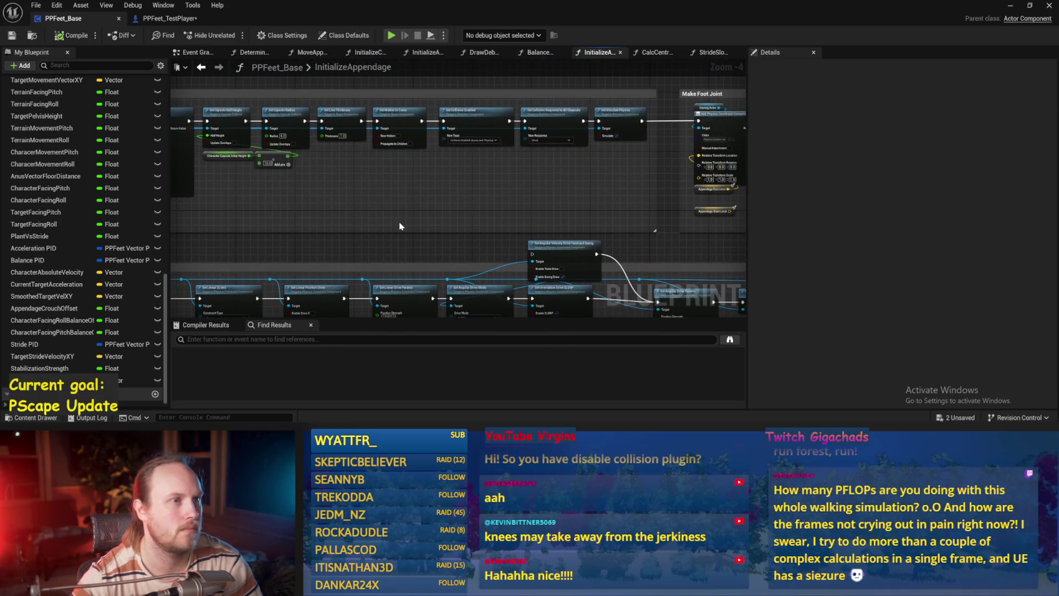
{"action": "scroll", "coordinate": [400, 226], "scroll_direction": "down", "scroll_amount": 4}
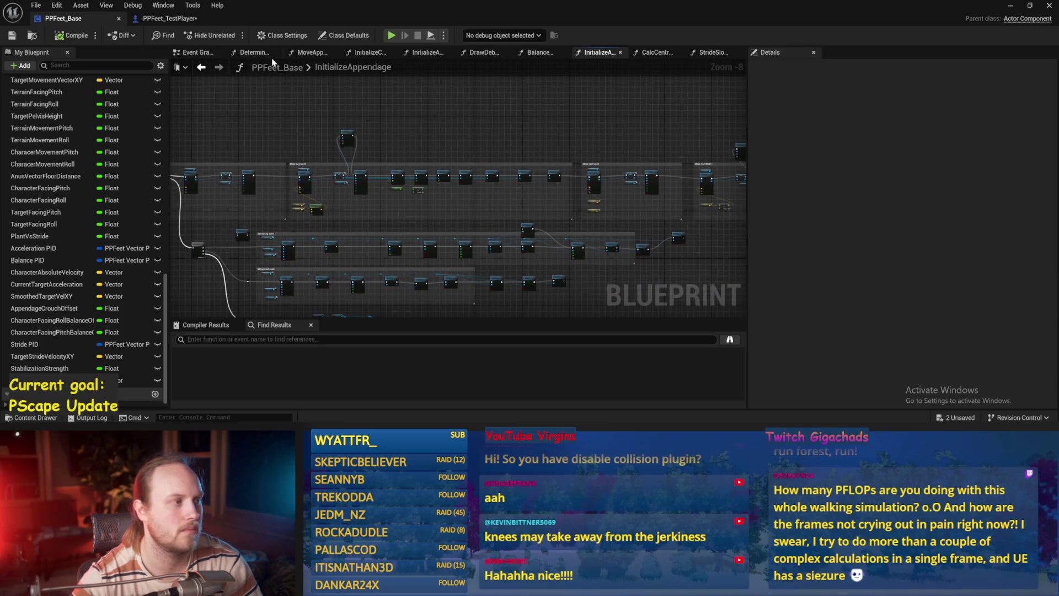
{"action": "left_click", "coordinate": [192, 53]}
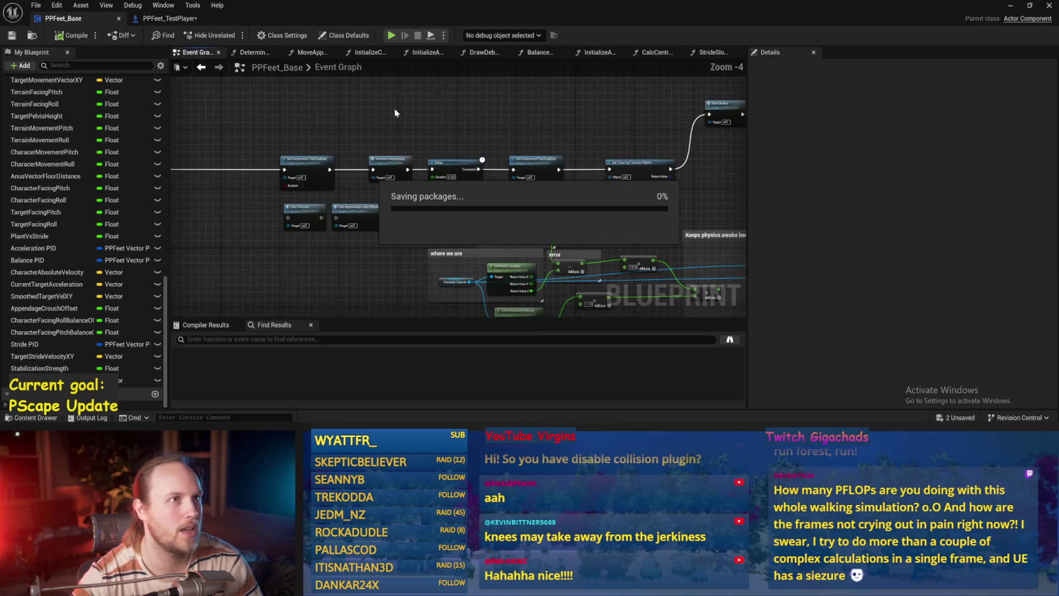
Step: Survey Event BeginPlay and the Event Tick interpolation chain, saving the Blueprint
{"action": "left_click_drag", "start_coordinate": [312, 146], "coordinate": [521, 124]}
{"action": "scroll", "coordinate": [510, 126], "scroll_direction": "up", "scroll_amount": 1}
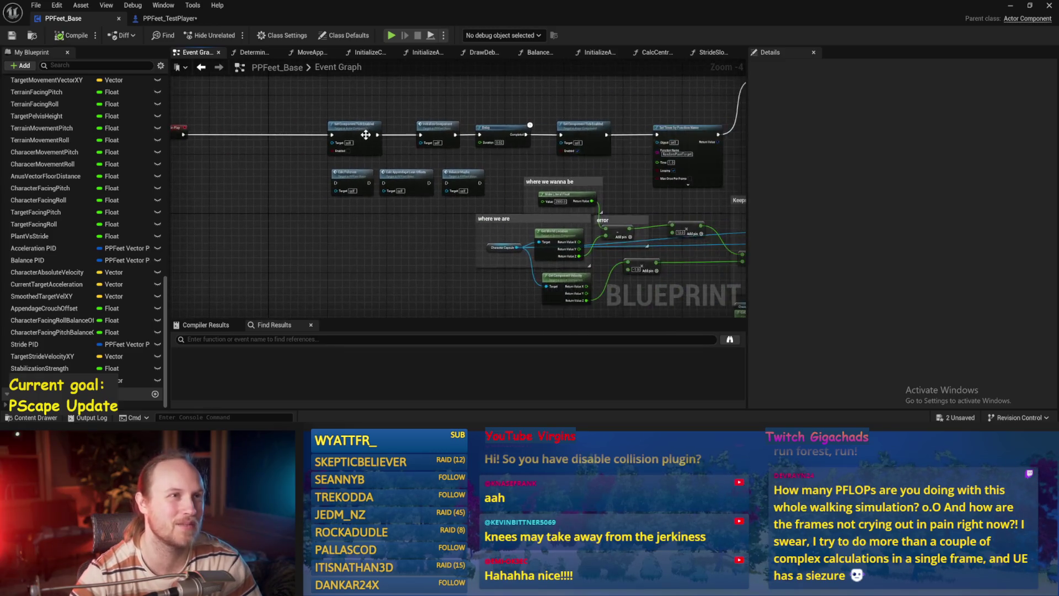
{"action": "key", "text": "ctrl+s"}
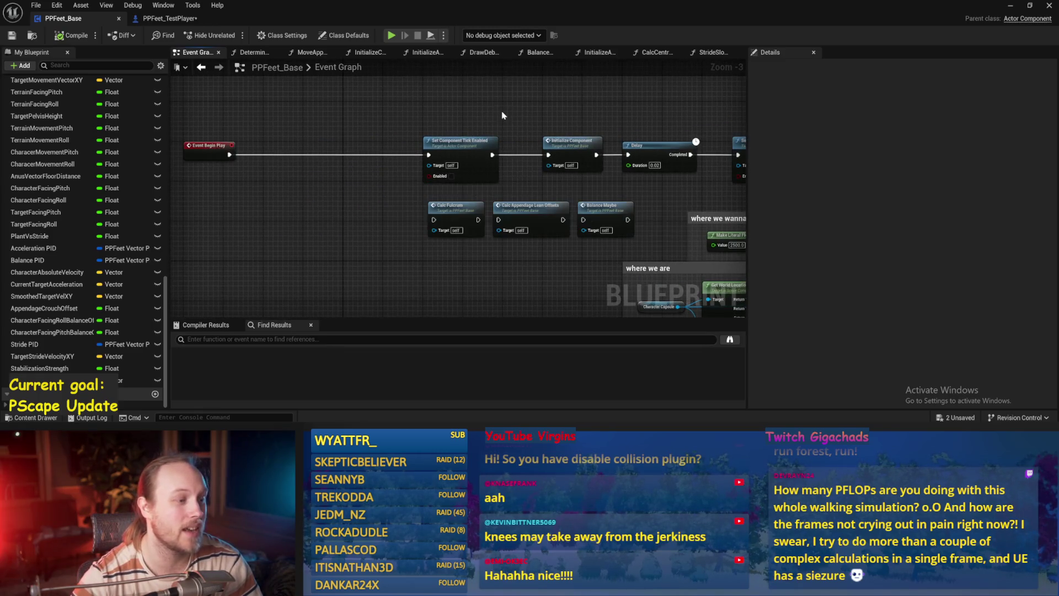
{"action": "left_click_drag", "start_coordinate": [503, 115], "coordinate": [683, 153]}
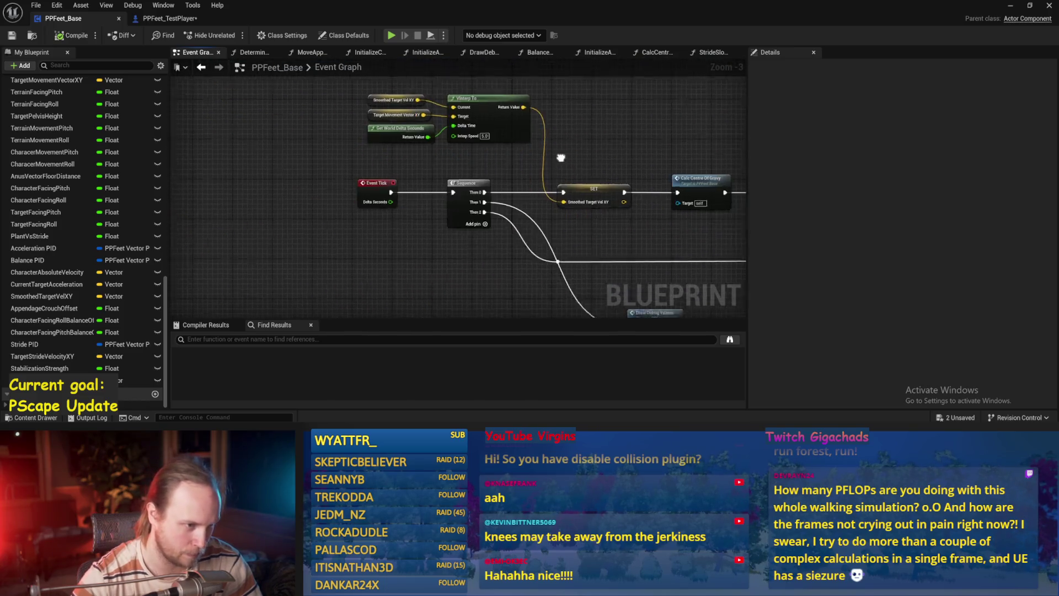
{"action": "left_click_drag", "start_coordinate": [563, 161], "coordinate": [574, 130]}
{"action": "key", "text": "ctrl+s"}
{"action": "scroll", "coordinate": [383, 185], "scroll_direction": "up", "scroll_amount": 1}
{"action": "mouse_move", "coordinate": [421, 134]}
{"action": "left_mouse_down"}
{"action": "mouse_move", "coordinate": [383, 185]}
{"action": "mouse_move", "coordinate": [295, 189]}
{"action": "left_mouse_up"}
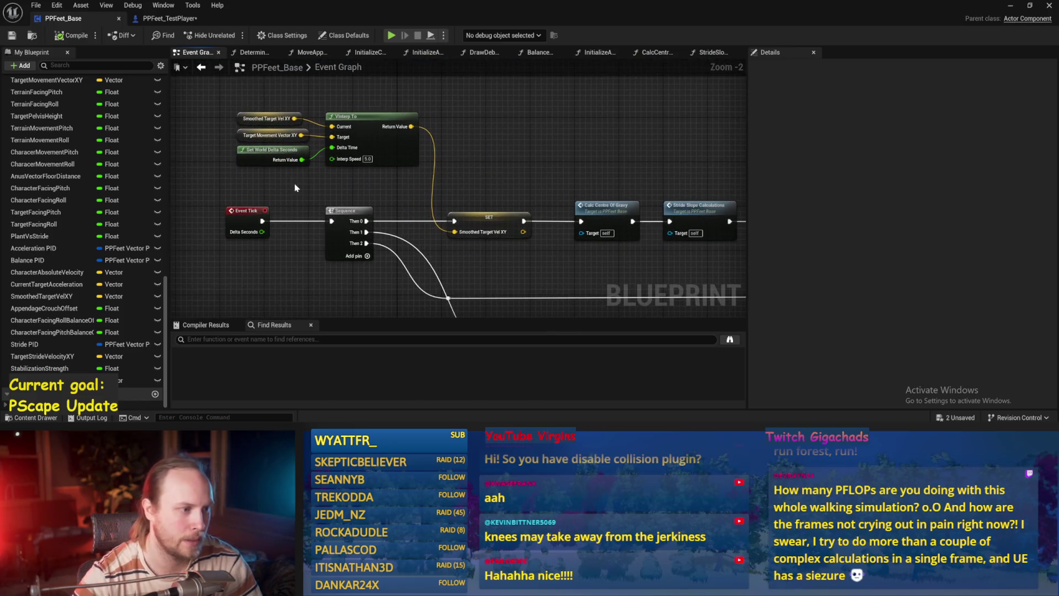
{"action": "left_click_drag", "start_coordinate": [498, 251], "coordinate": [482, 210]}
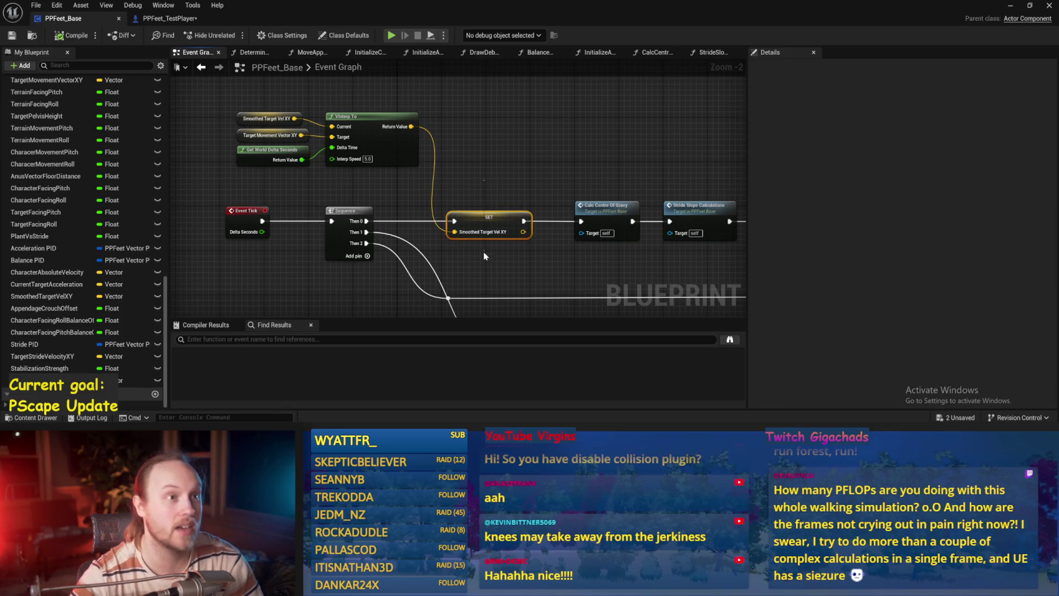
{"action": "left_click", "coordinate": [516, 186]}
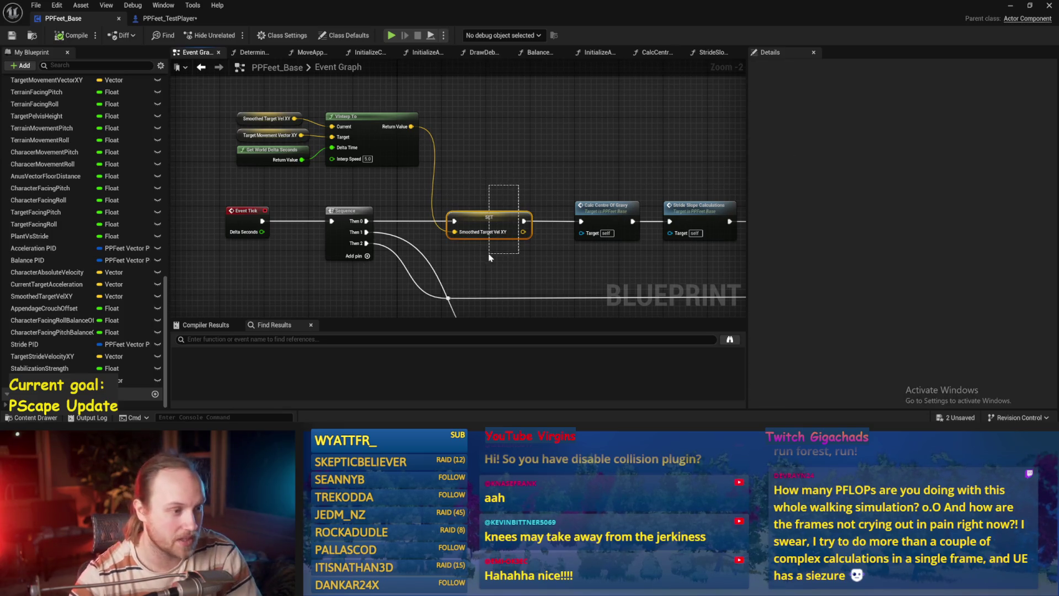
{"action": "scroll", "coordinate": [456, 249], "scroll_direction": "up", "scroll_amount": 1}
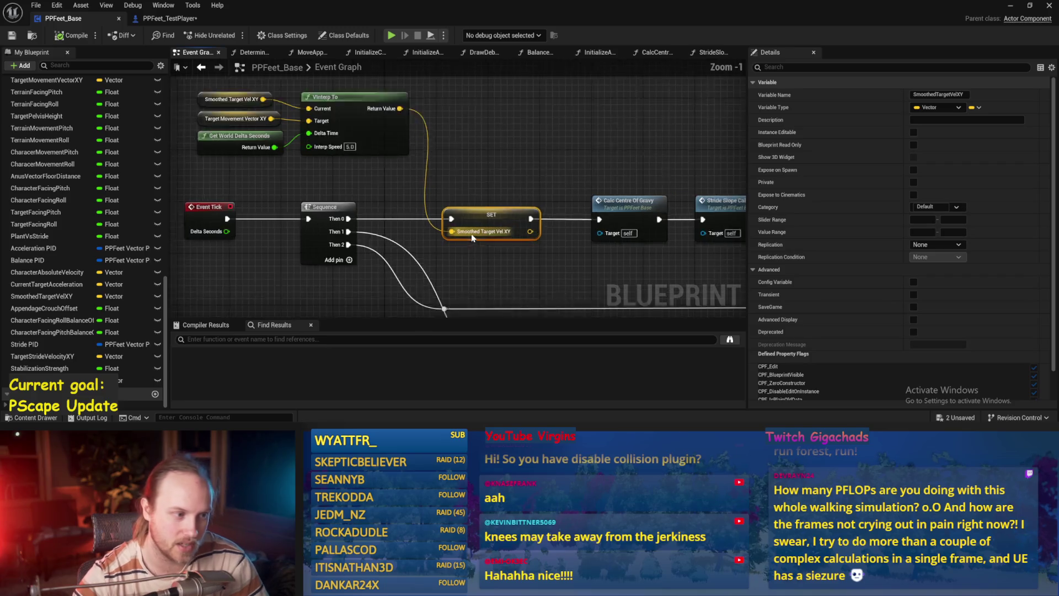
{"action": "left_click", "coordinate": [529, 166]}
Step: Inspect the VInterp inputs and Target Movement Vector XY, then open the Calc Centre Of Gravy function
{"action": "left_click_drag", "start_coordinate": [461, 90], "coordinate": [218, 182]}
{"action": "left_click", "coordinate": [208, 144]}
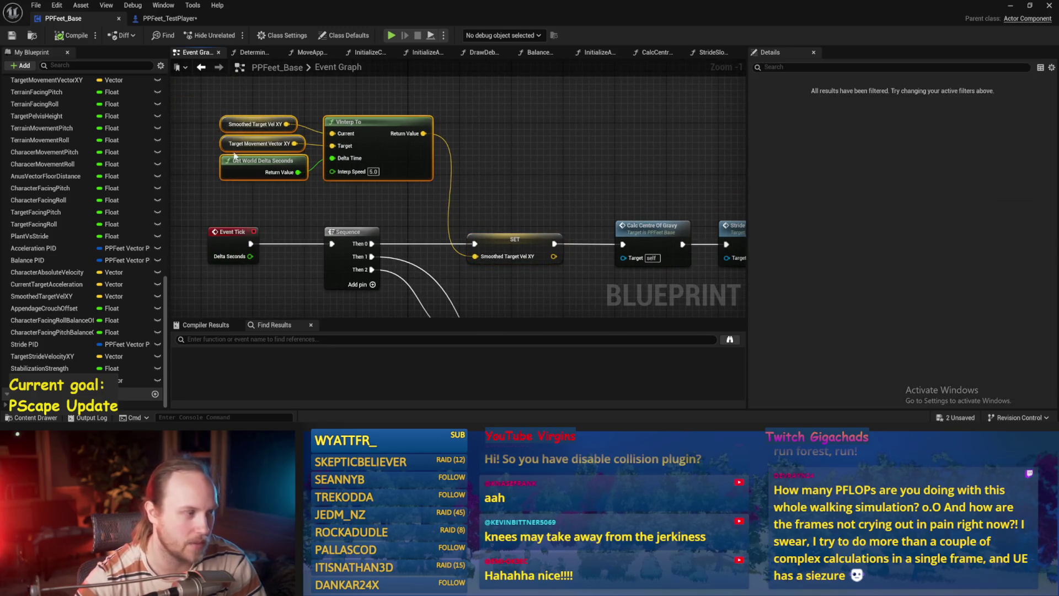
{"action": "scroll", "coordinate": [207, 144], "scroll_direction": "up", "scroll_amount": 1}
{"action": "left_click", "coordinate": [268, 147]}
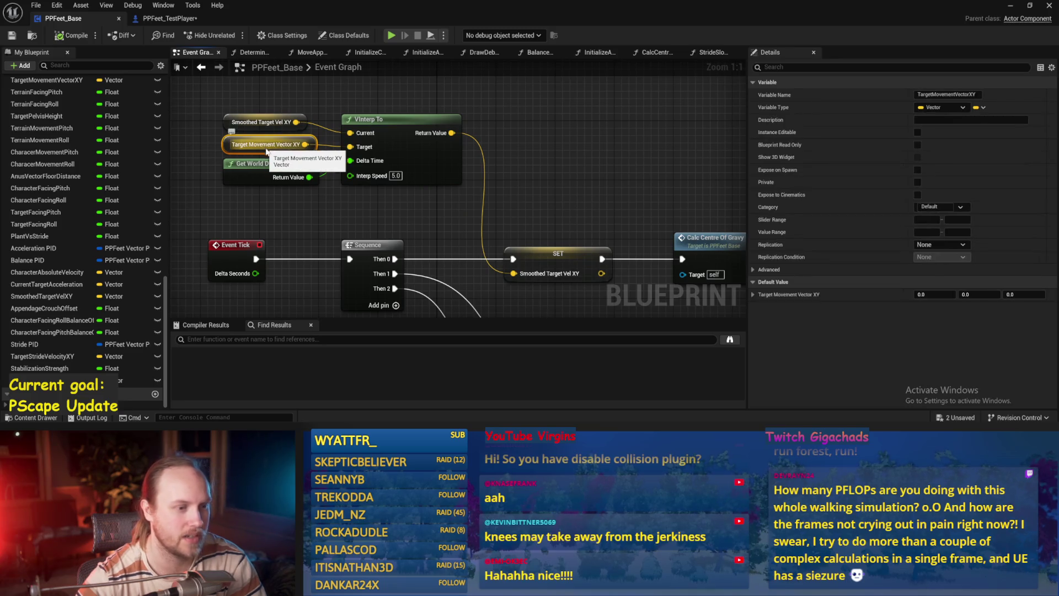
{"action": "left_click_drag", "start_coordinate": [269, 148], "coordinate": [208, 146]}
{"action": "left_click", "coordinate": [535, 195]}
{"action": "left_click_drag", "start_coordinate": [536, 195], "coordinate": [330, 128]}
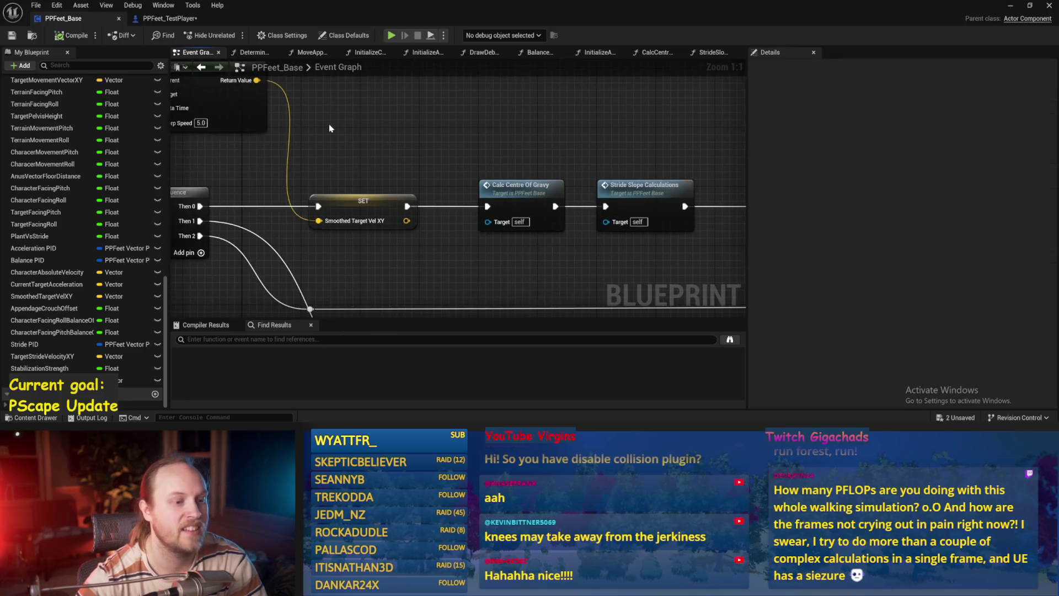
{"action": "double_click", "coordinate": [531, 188]}
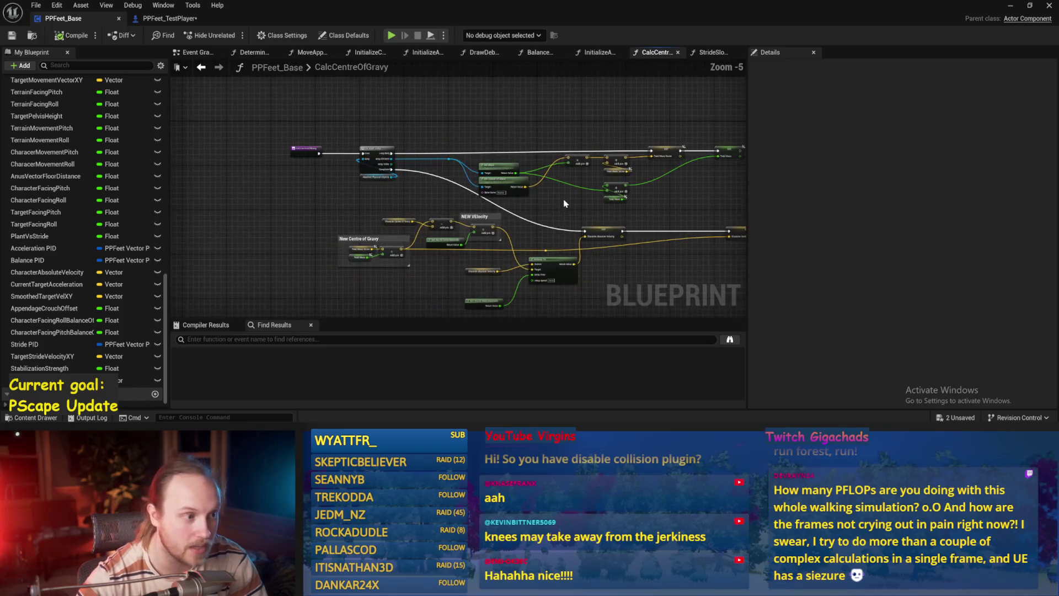
Step: Inspect the mass-gathering loop: Get Mass, Get Center Of Mass, Total Mass Vector and Total Mass SET nodes
{"action": "scroll", "coordinate": [495, 234], "scroll_direction": "up", "scroll_amount": 1}
{"action": "key", "text": "ctrl+s"}
{"action": "scroll", "coordinate": [409, 186], "scroll_direction": "up", "scroll_amount": 1}
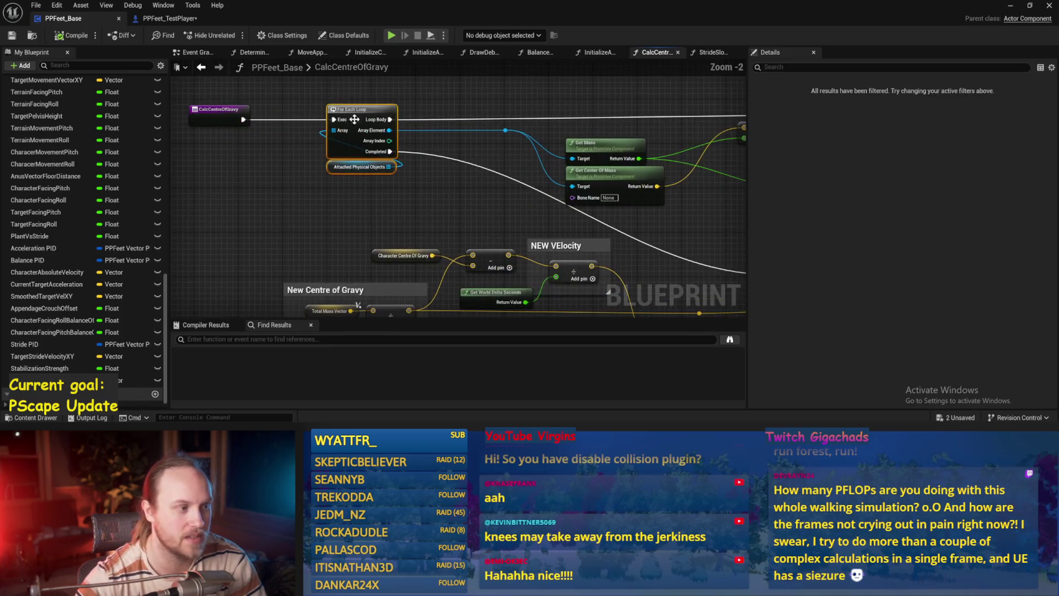
{"action": "left_click_drag", "start_coordinate": [502, 128], "coordinate": [243, 119]}
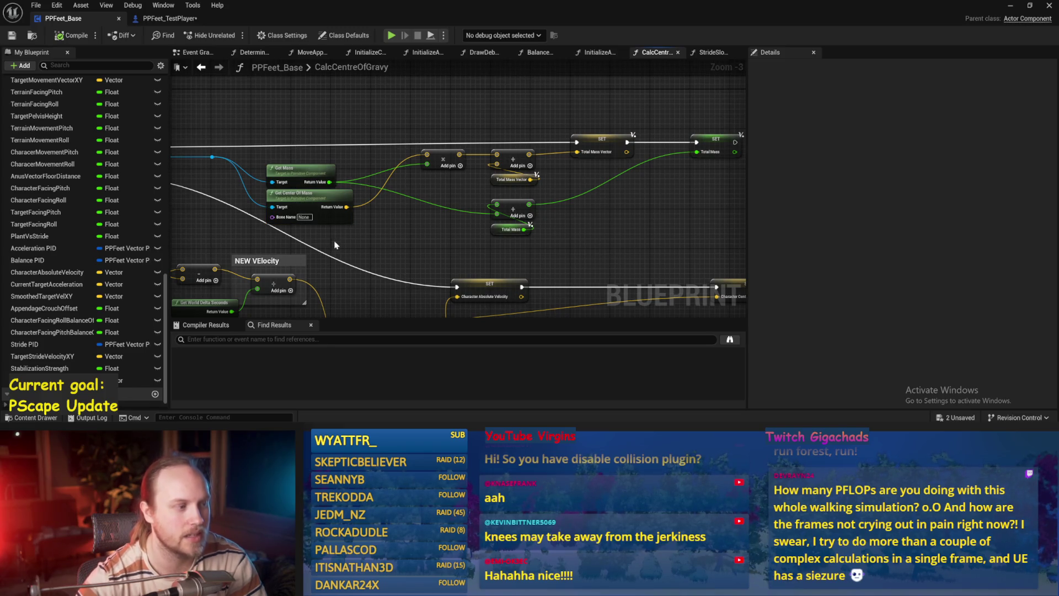
{"action": "mouse_move", "coordinate": [334, 243]}
{"action": "left_mouse_down"}
{"action": "mouse_move", "coordinate": [294, 145]}
{"action": "mouse_move", "coordinate": [253, 145]}
{"action": "left_mouse_up"}
{"action": "mouse_move", "coordinate": [342, 113]}
{"action": "left_mouse_down"}
{"action": "mouse_move", "coordinate": [697, 182]}
{"action": "mouse_move", "coordinate": [558, 149]}
{"action": "left_mouse_up"}
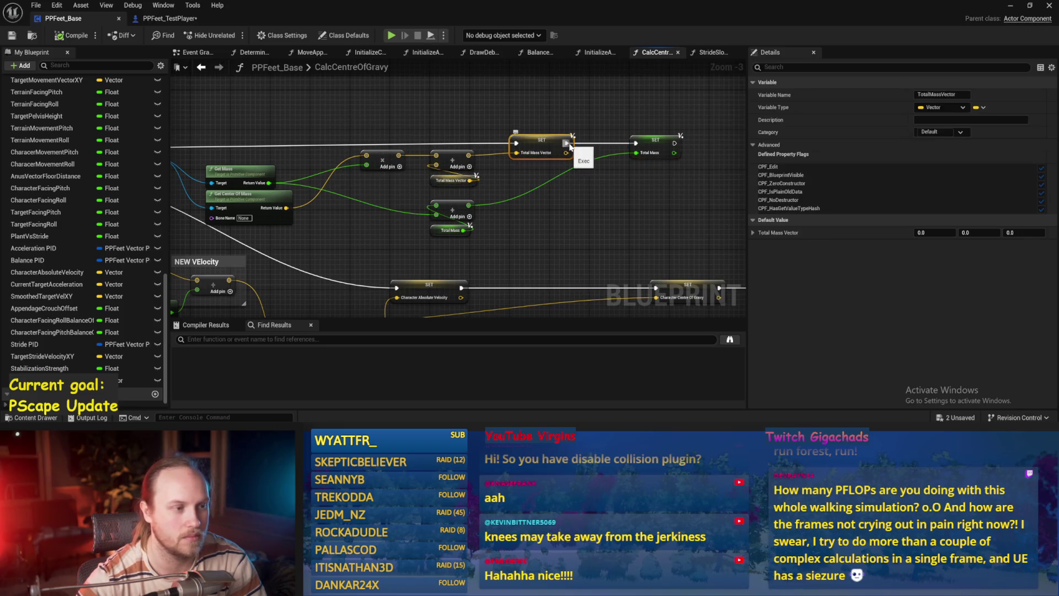
{"action": "left_click", "coordinate": [527, 184]}
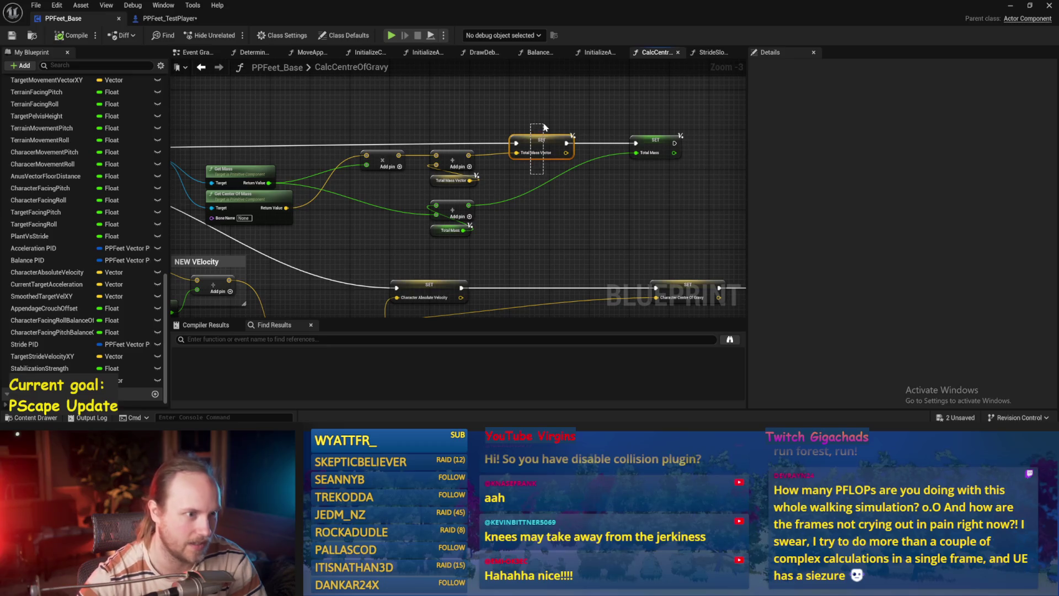
{"action": "left_click_drag", "start_coordinate": [544, 127], "coordinate": [546, 126]}
{"action": "left_click", "coordinate": [549, 125]}
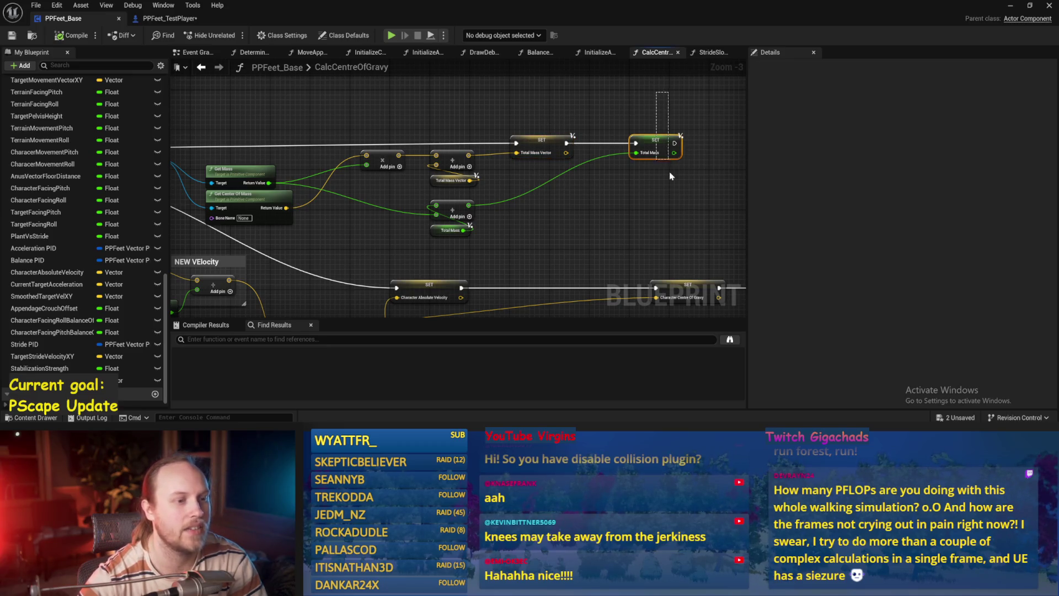
{"action": "left_click_drag", "start_coordinate": [670, 175], "coordinate": [670, 175]}
Step: Survey the New VElocity and New Centre of Gravy comment groups with their VInterp To nodes
{"action": "left_click_drag", "start_coordinate": [382, 223], "coordinate": [586, 139]}
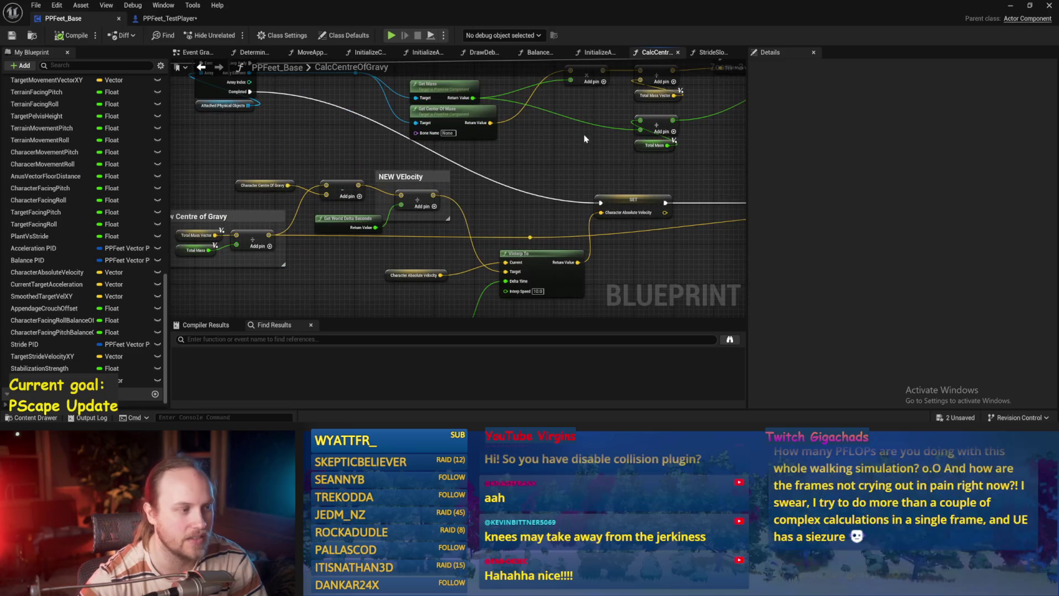
{"action": "scroll", "coordinate": [524, 196], "scroll_direction": "up", "scroll_amount": 1}
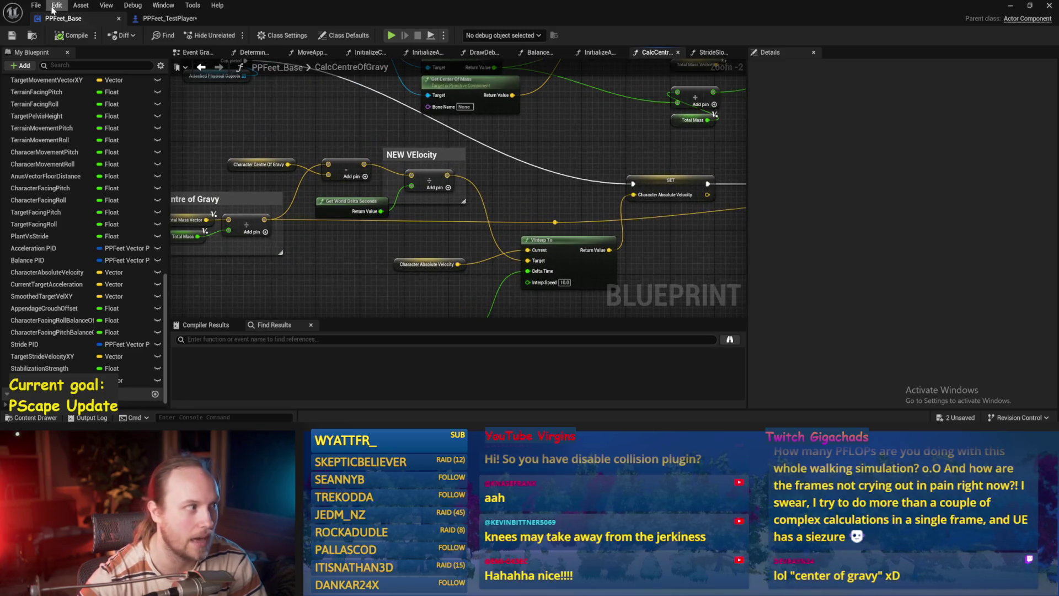
{"action": "left_click_drag", "start_coordinate": [176, 114], "coordinate": [265, 129]}
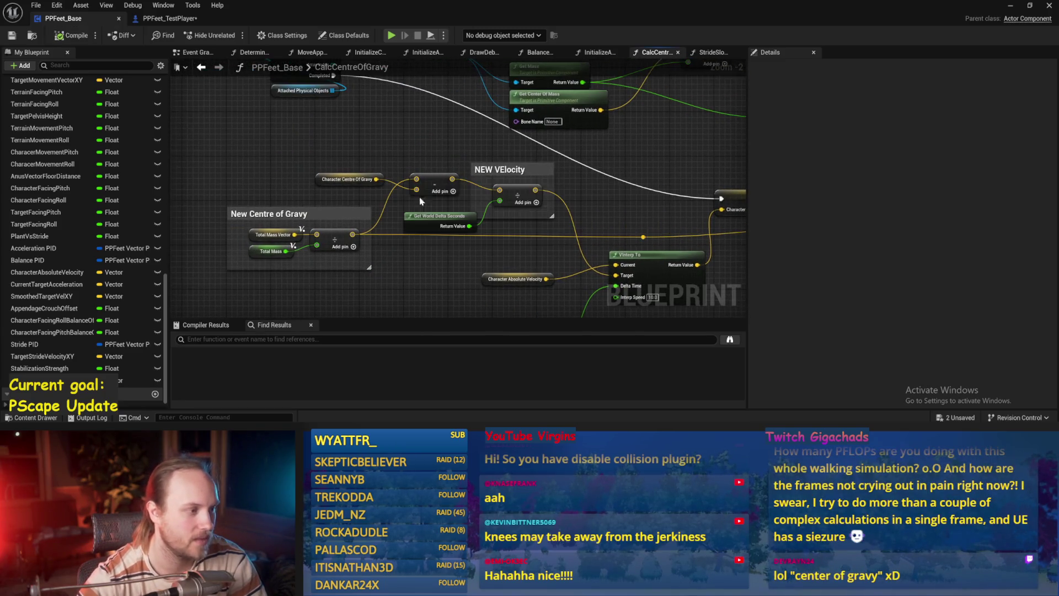
{"action": "left_click_drag", "start_coordinate": [661, 212], "coordinate": [622, 182]}
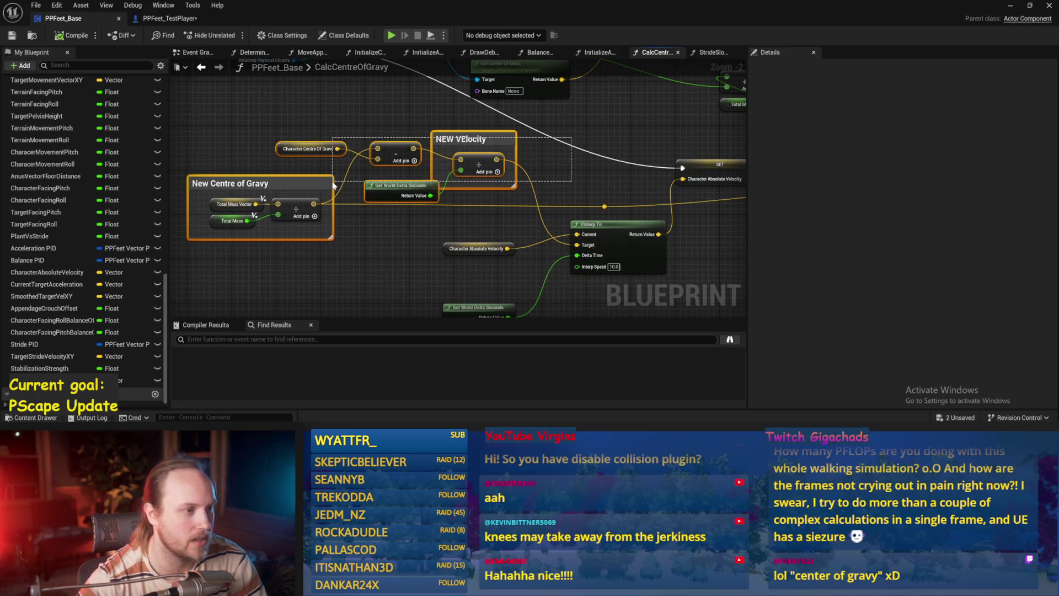
{"action": "left_click_drag", "start_coordinate": [335, 261], "coordinate": [175, 188]}
{"action": "left_click_drag", "start_coordinate": [458, 233], "coordinate": [232, 203]}
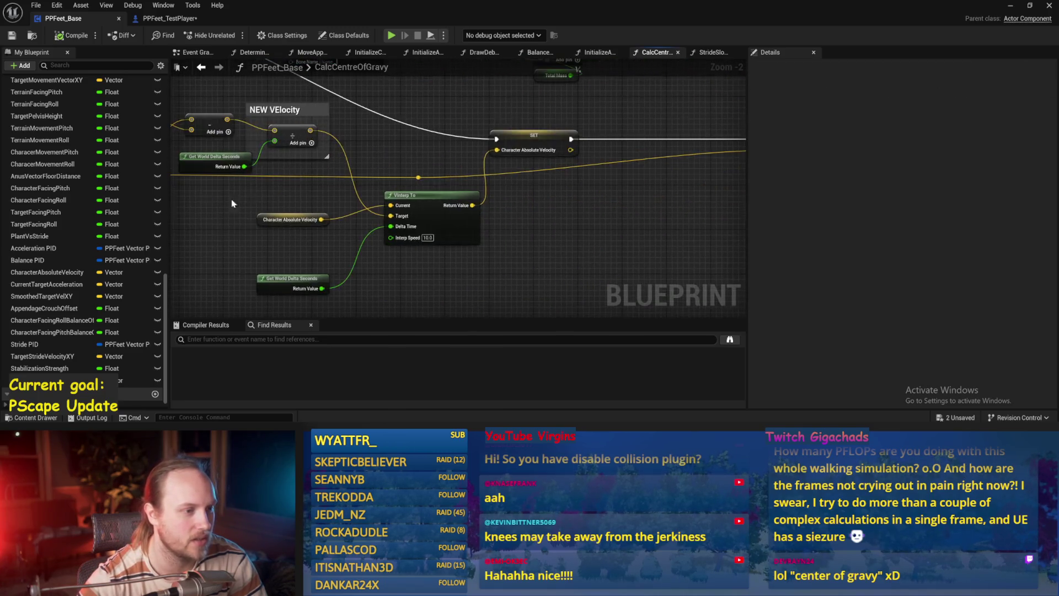
Step: Shift the Character Absolute Velocity SET node about 80 px left, compile, and return to the Event Graph
{"action": "left_click", "coordinate": [522, 138]}
{"action": "mouse_move", "coordinate": [522, 138]}
{"action": "left_mouse_down"}
{"action": "mouse_move", "coordinate": [524, 179]}
{"action": "mouse_move", "coordinate": [480, 181]}
{"action": "left_mouse_up"}
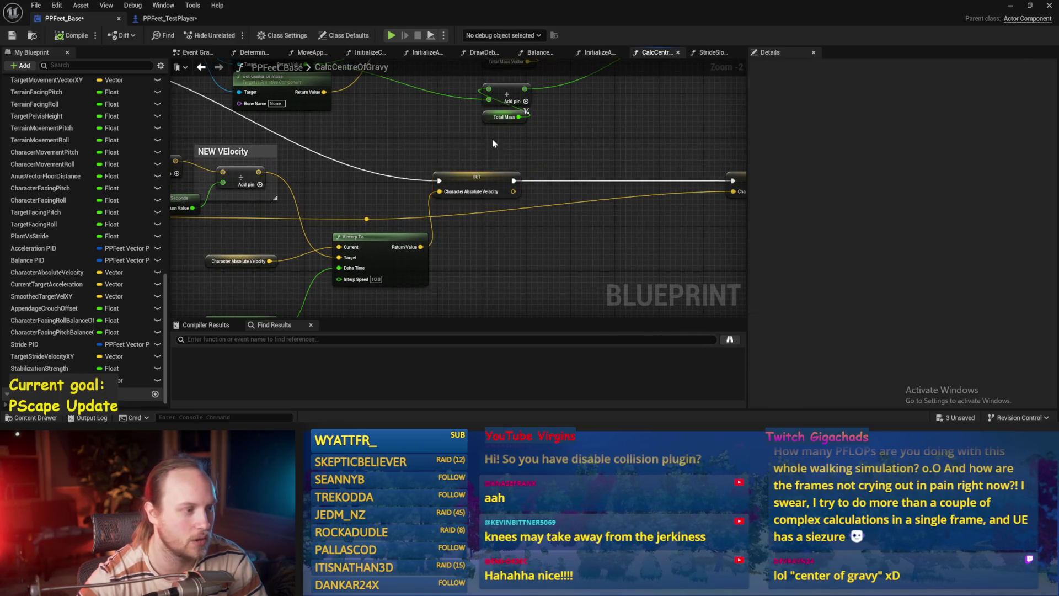
{"action": "left_click_drag", "start_coordinate": [395, 68], "coordinate": [522, 71]}
{"action": "left_click", "coordinate": [72, 35]}
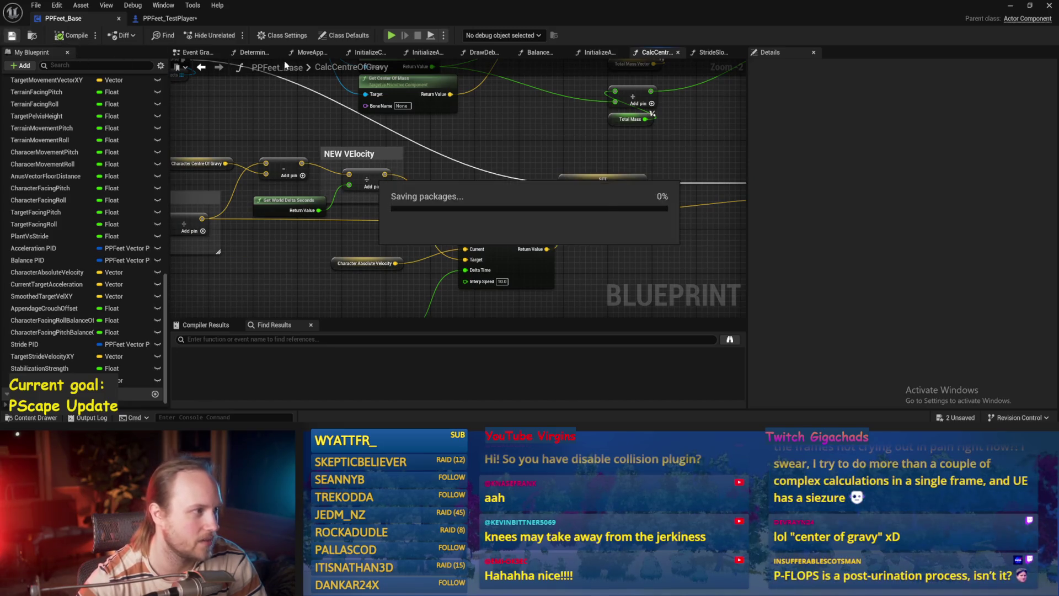
{"action": "left_click", "coordinate": [196, 52]}
{"action": "left_click_drag", "start_coordinate": [286, 127], "coordinate": [247, 131]}
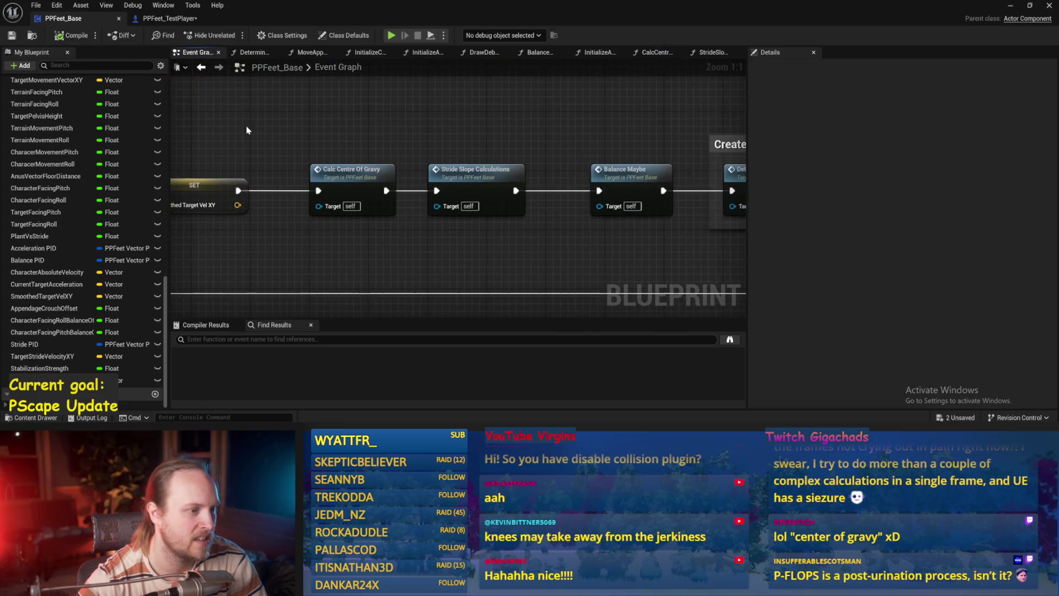
Step: Open the Stride Slope Calculations function graph and save the Blueprint
{"action": "double_click", "coordinate": [478, 180]}
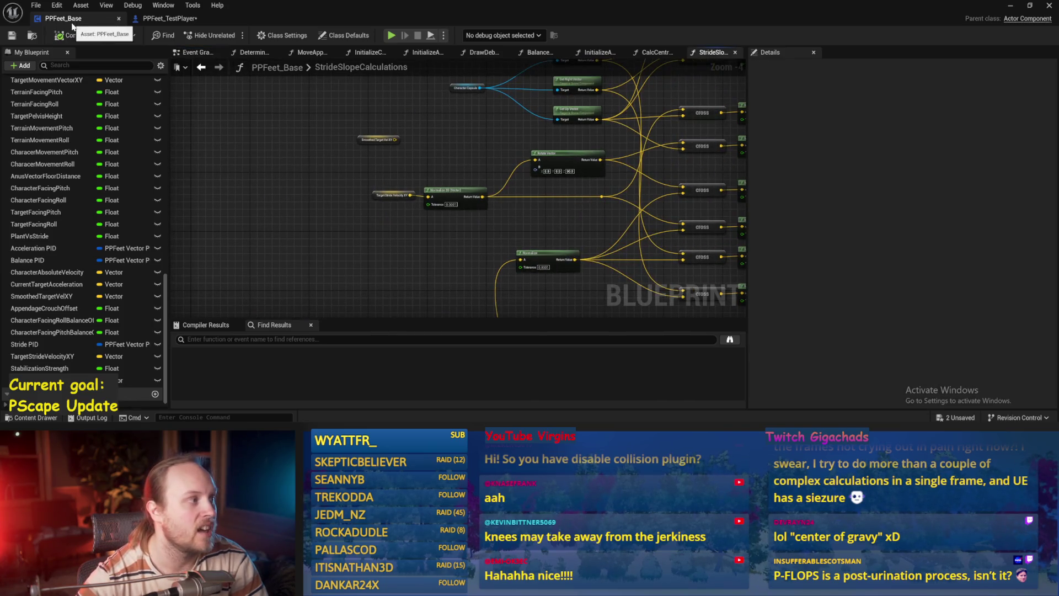
{"action": "left_click", "coordinate": [190, 55]}
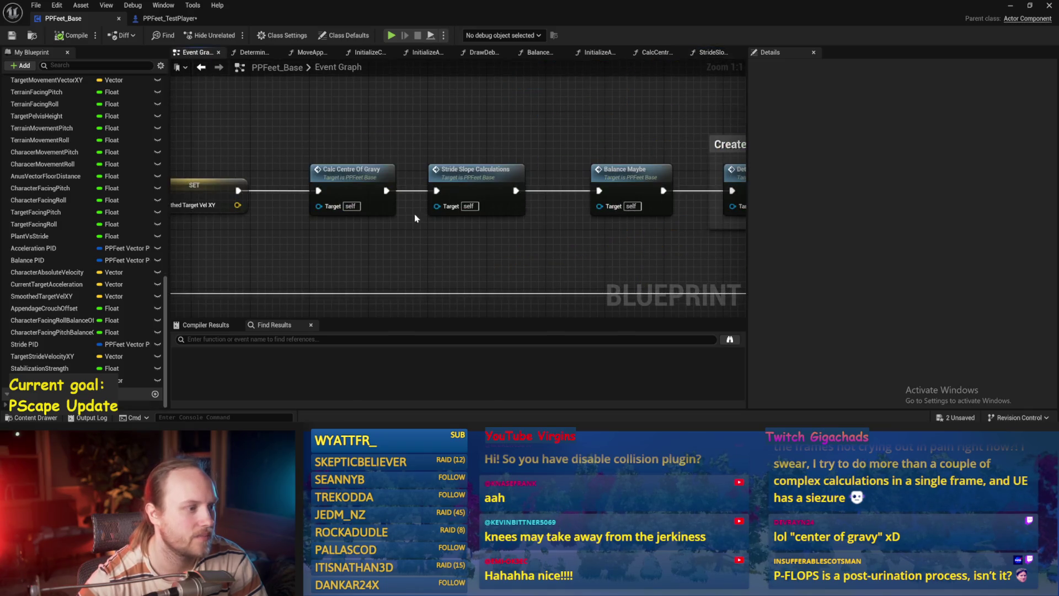
{"action": "double_click", "coordinate": [499, 172]}
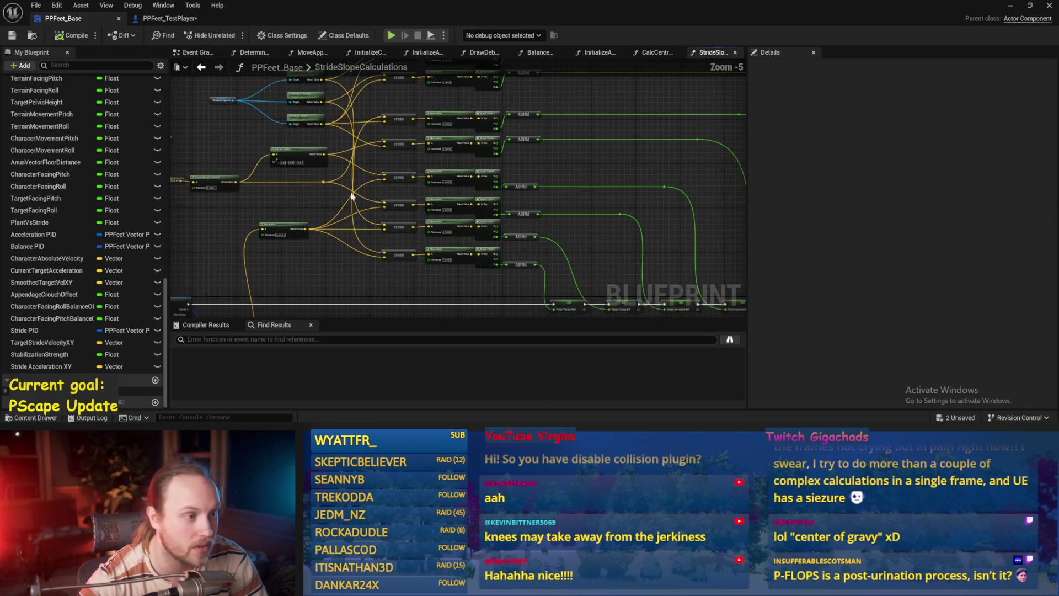
{"action": "key", "text": "ctrl+s"}
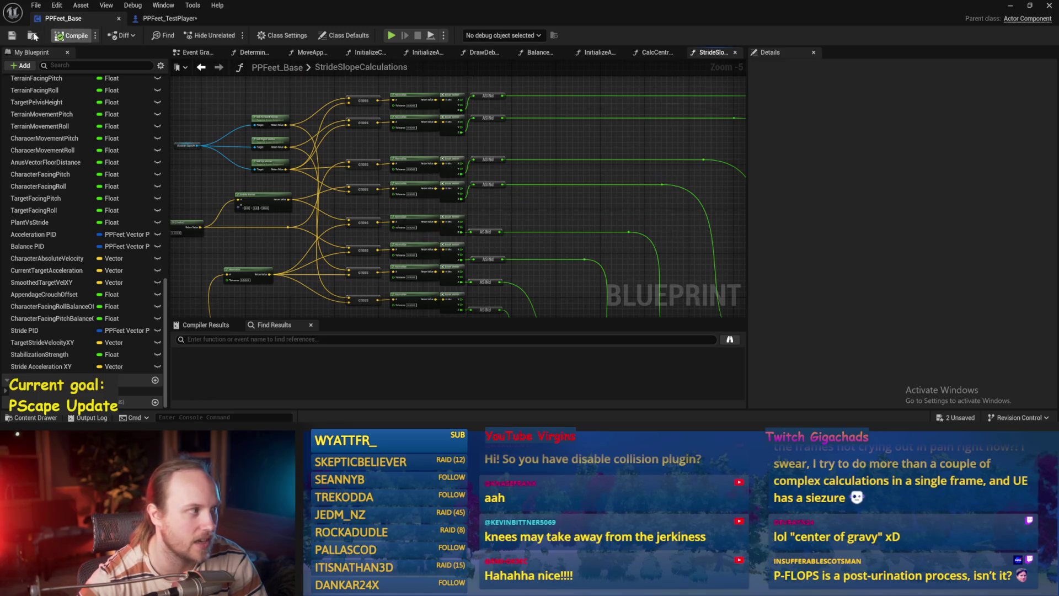
Step: Inspect the cross, Normalize and ASINd facing nodes and the Character Movement and Facing SET nodes
{"action": "mouse_move", "coordinate": [520, 89]}
{"action": "left_mouse_down"}
{"action": "mouse_move", "coordinate": [438, 205]}
{"action": "mouse_move", "coordinate": [355, 284]}
{"action": "mouse_move", "coordinate": [276, 295]}
{"action": "left_mouse_up"}
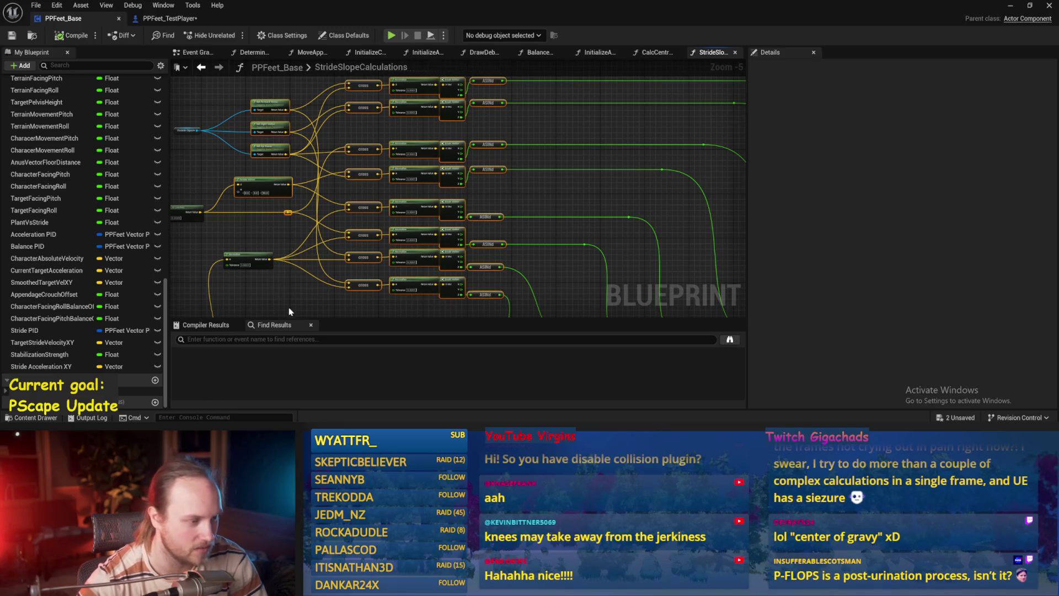
{"action": "scroll", "coordinate": [502, 256], "scroll_direction": "down", "scroll_amount": 1}
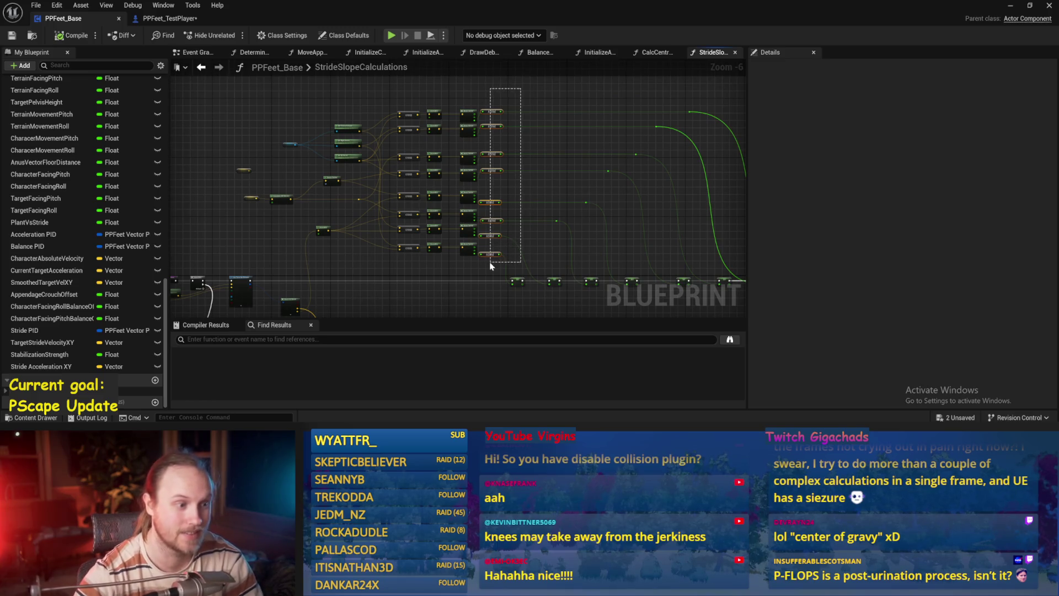
{"action": "left_click_drag", "start_coordinate": [491, 266], "coordinate": [491, 266]}
{"action": "scroll", "coordinate": [456, 260], "scroll_direction": "up", "scroll_amount": 3}
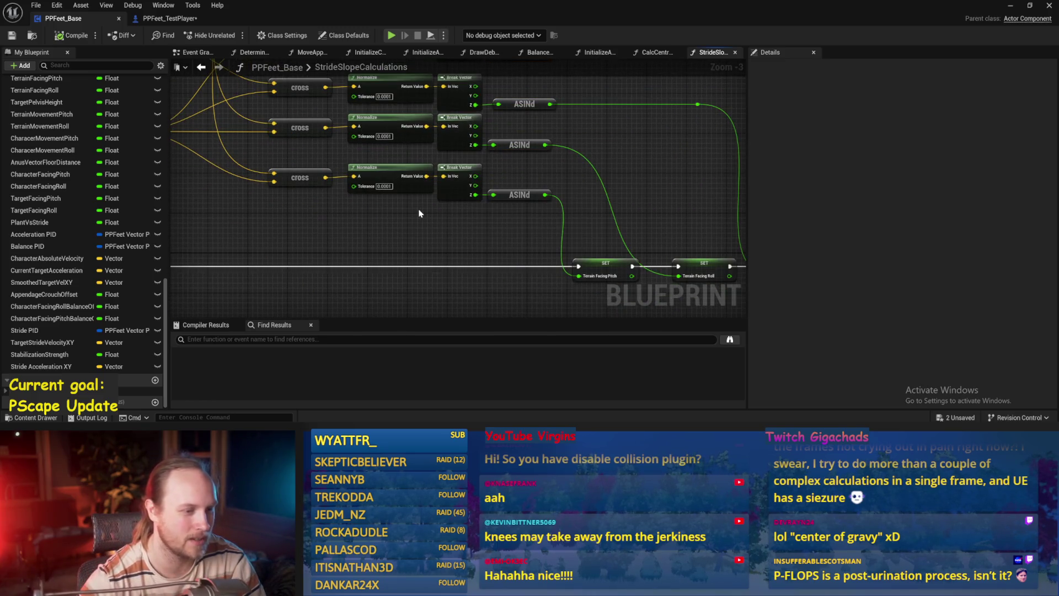
{"action": "scroll", "coordinate": [420, 213], "scroll_direction": "down", "scroll_amount": 2}
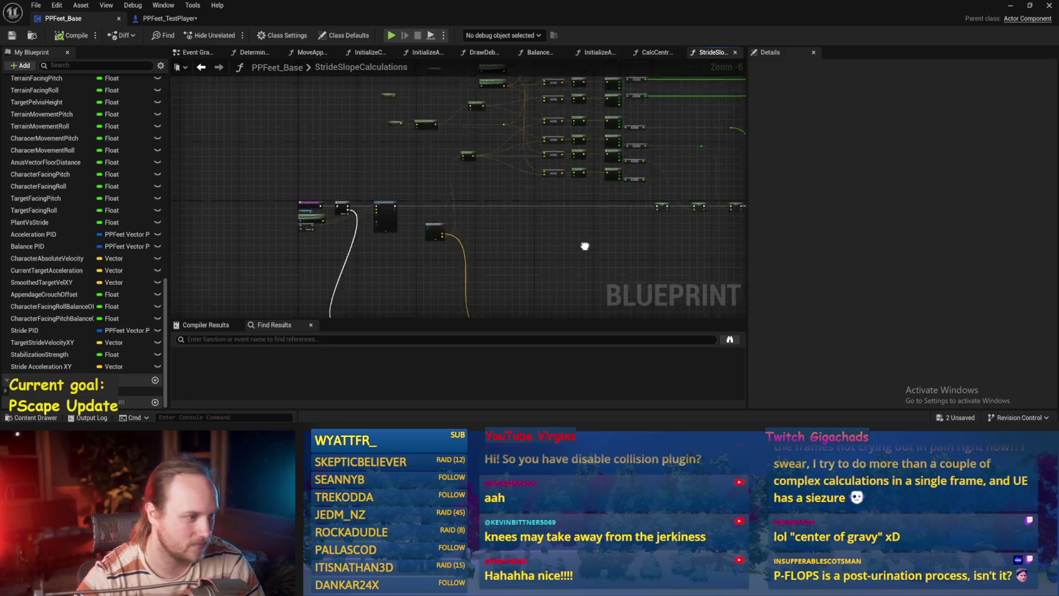
{"action": "mouse_move", "coordinate": [591, 184]}
{"action": "left_mouse_down"}
{"action": "mouse_move", "coordinate": [556, 160]}
{"action": "mouse_move", "coordinate": [664, 79]}
{"action": "mouse_move", "coordinate": [627, 169]}
{"action": "mouse_move", "coordinate": [396, 254]}
{"action": "mouse_move", "coordinate": [238, 249]}
{"action": "left_mouse_up"}
{"action": "scroll", "coordinate": [602, 163], "scroll_direction": "up", "scroll_amount": 1}
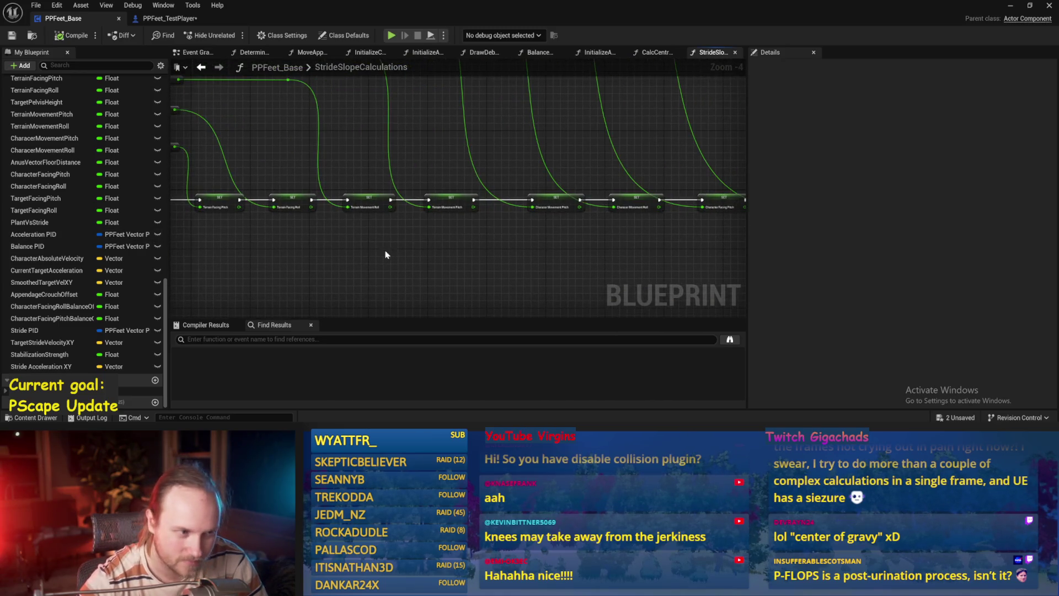
{"action": "left_click_drag", "start_coordinate": [378, 266], "coordinate": [225, 263]}
{"action": "left_click_drag", "start_coordinate": [305, 224], "coordinate": [357, 224]}
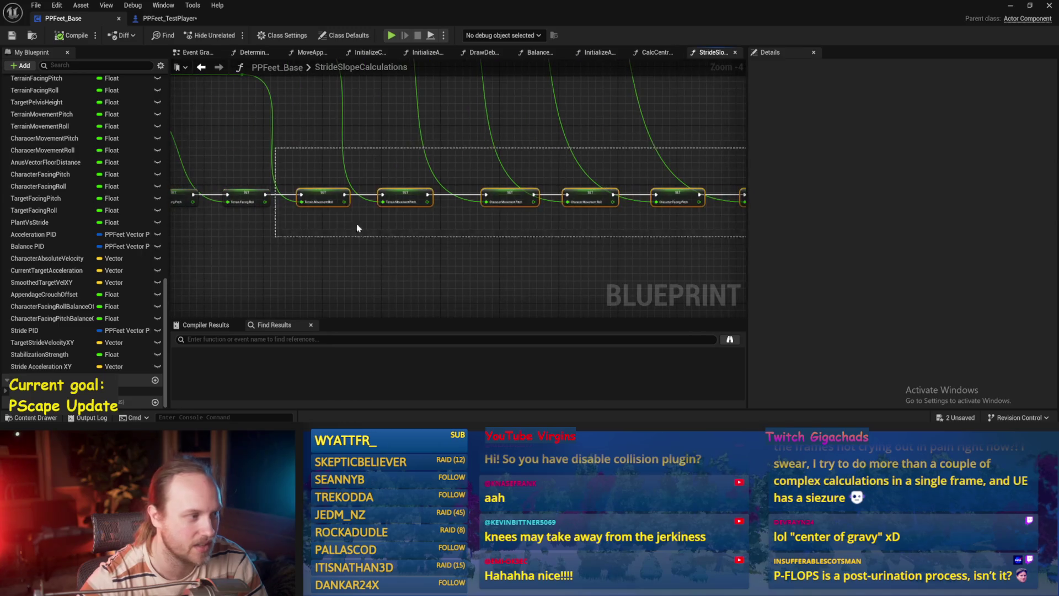
Step: Switch to the PPFeet_TestLevel viewport and restore the full level editor layout
{"action": "key", "text": "alt+Tab"}
{"action": "left_click_drag", "start_coordinate": [345, 159], "coordinate": [452, 218]}
{"action": "key", "text": "F11"}
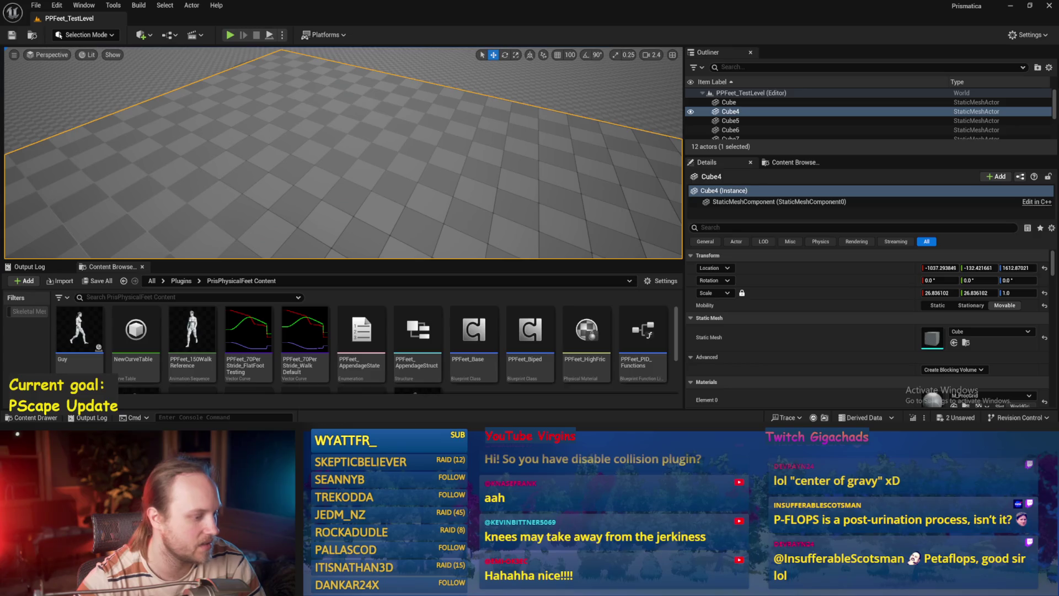
Step: Wire the SET node's exec output into Add Physics Handle Component in the Event Graph
{"action": "key", "text": "alt+Tab"}
{"action": "left_click_drag", "start_coordinate": [425, 165], "coordinate": [428, 220]}
{"action": "left_click", "coordinate": [197, 52]}
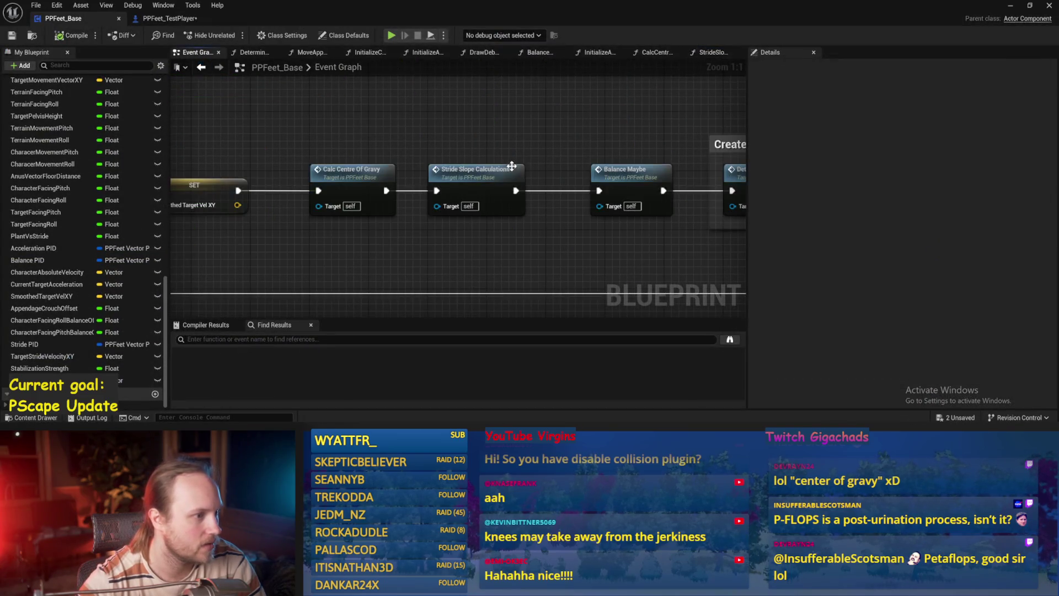
{"action": "left_click_drag", "start_coordinate": [513, 166], "coordinate": [397, 213]}
{"action": "scroll", "coordinate": [397, 213], "scroll_direction": "down", "scroll_amount": 2}
{"action": "scroll", "coordinate": [369, 172], "scroll_direction": "up", "scroll_amount": 2}
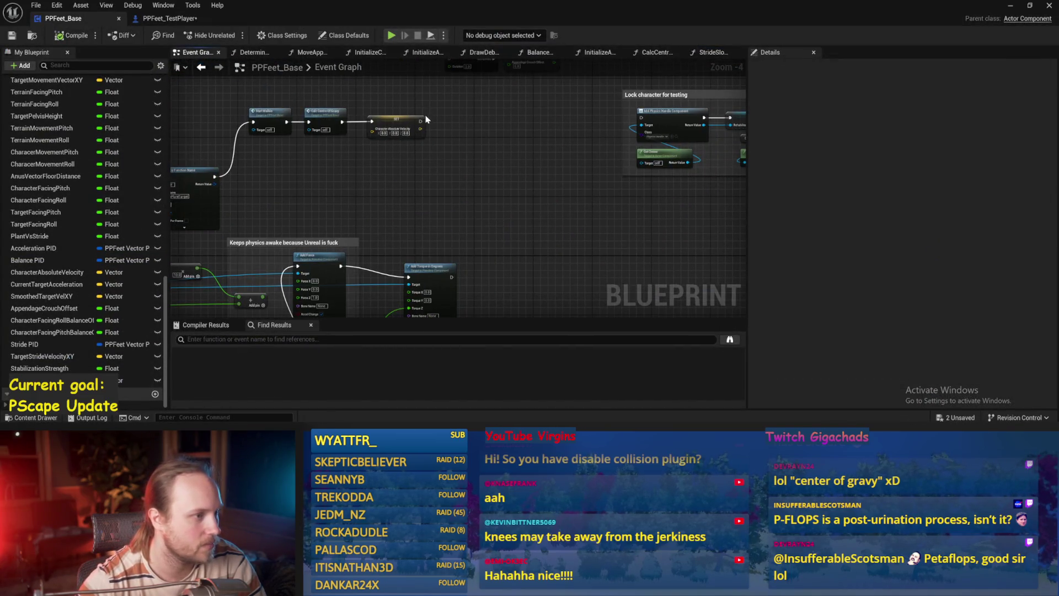
{"action": "mouse_move", "coordinate": [427, 119]}
{"action": "left_mouse_down"}
{"action": "mouse_move", "coordinate": [665, 128]}
{"action": "mouse_move", "coordinate": [641, 118]}
{"action": "left_mouse_up"}
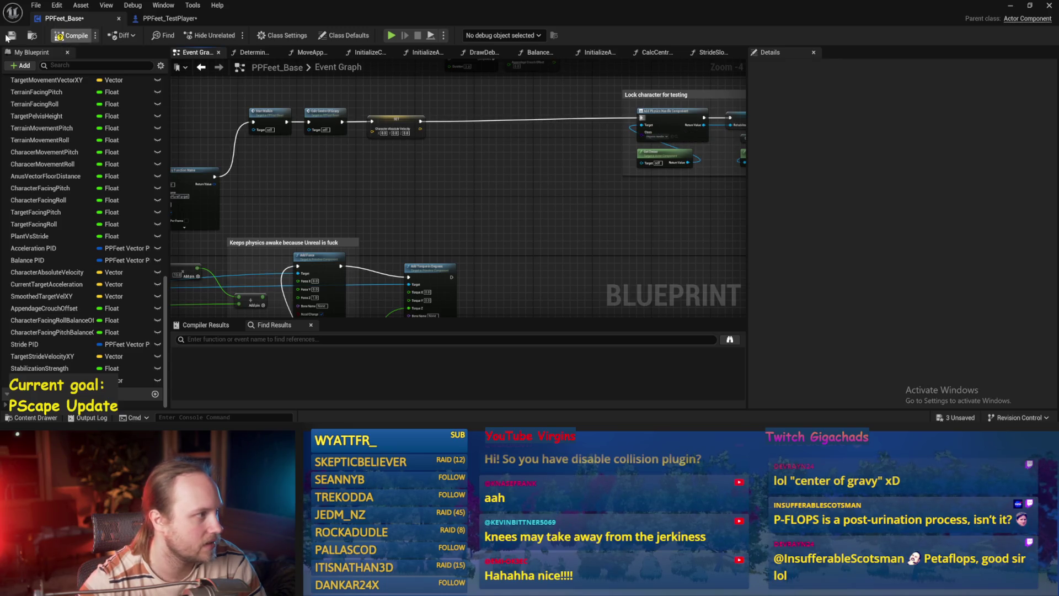
Step: Start a play session in the test level and detach with F8 to watch the character walk
{"action": "left_click", "coordinate": [1012, 7]}
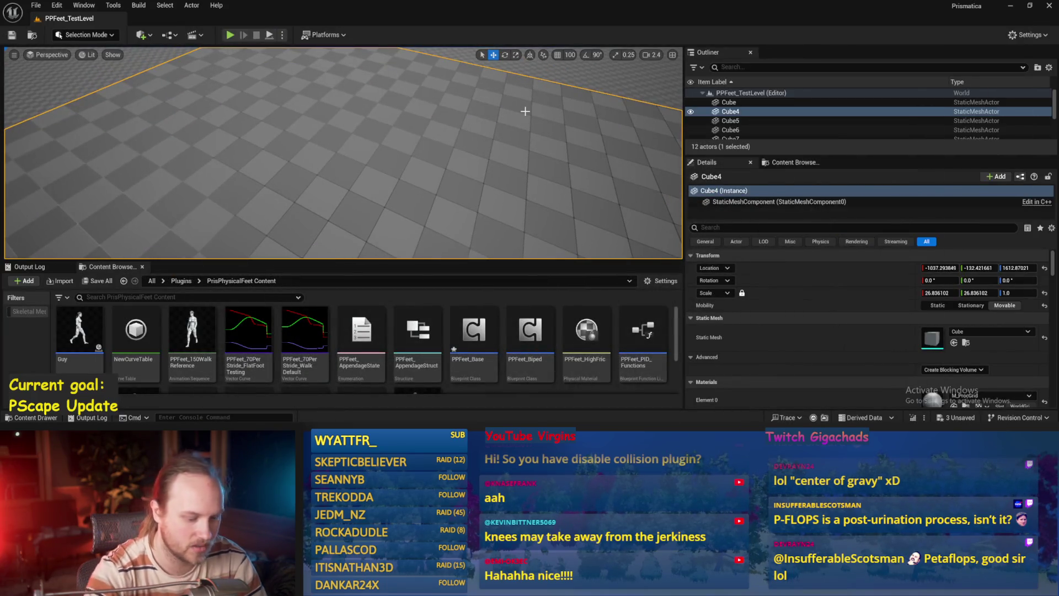
{"action": "key", "text": "alt+p"}
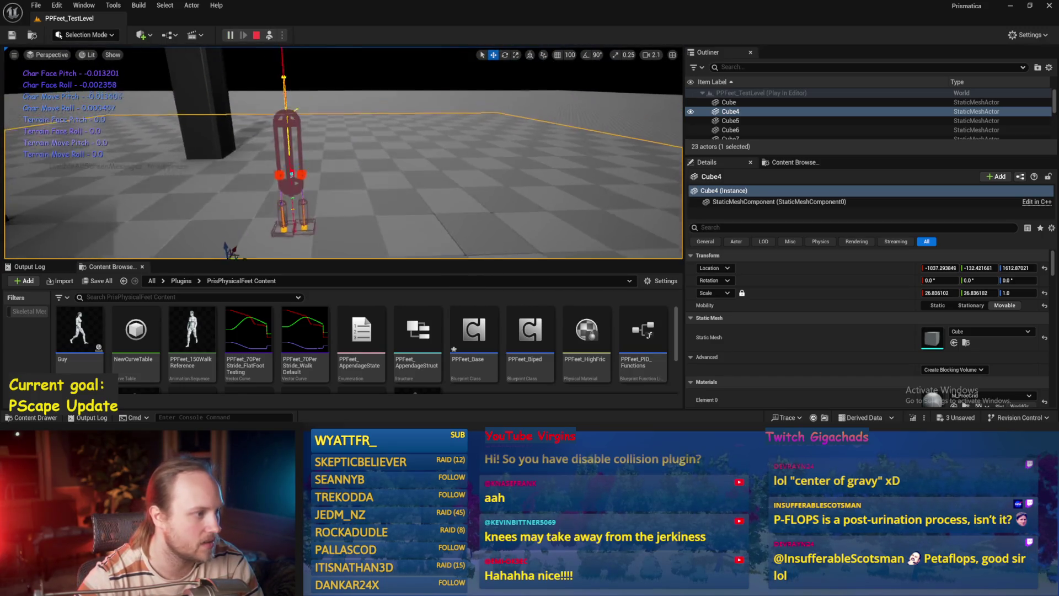
{"action": "key", "text": "F8"}
{"action": "key", "text": "e"}
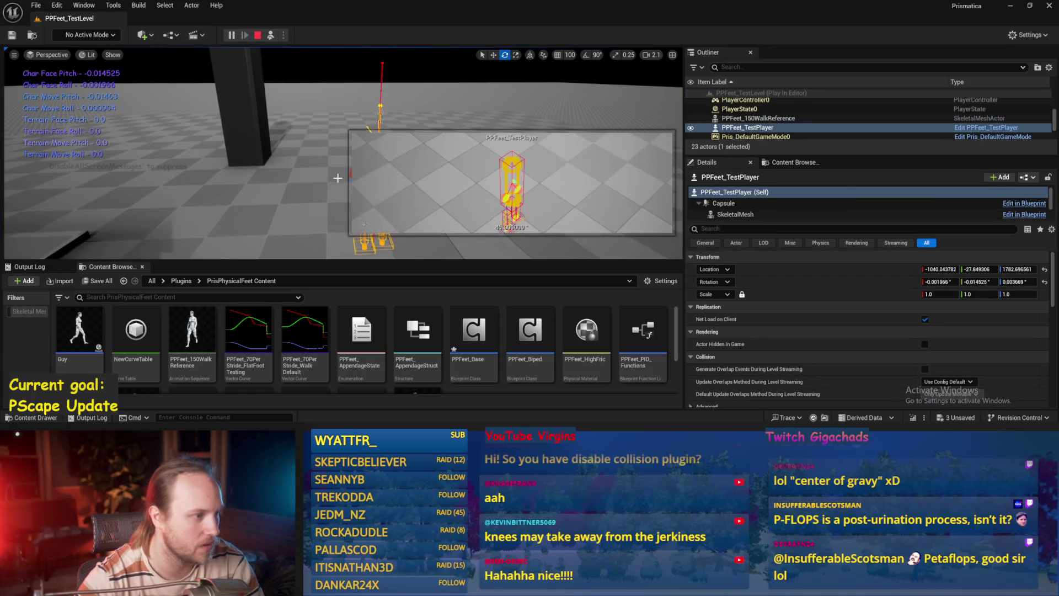
{"action": "left_click_drag", "start_coordinate": [303, 191], "coordinate": [221, 171]}
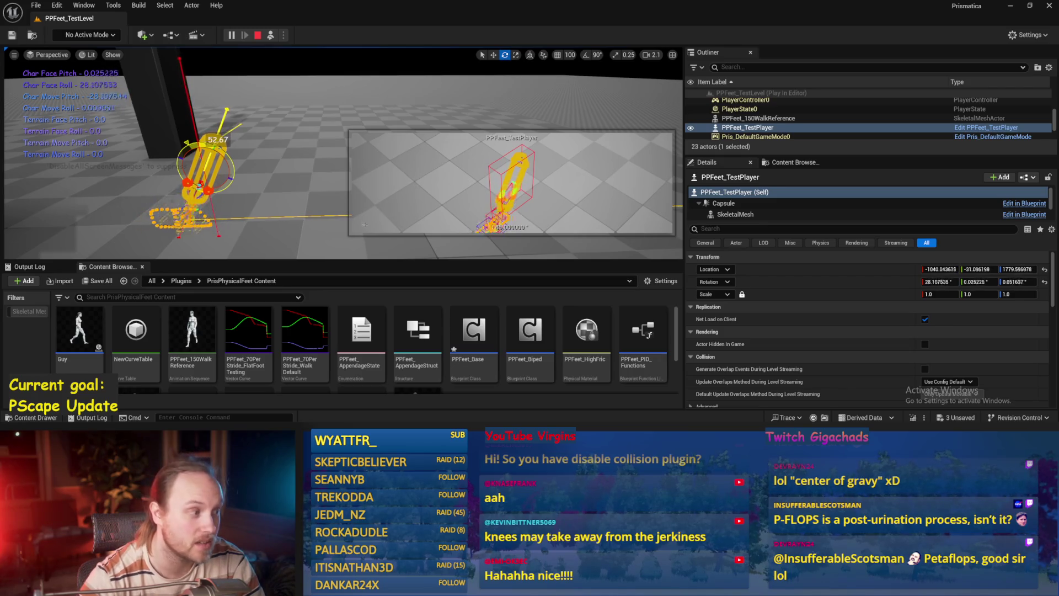
{"action": "mouse_move", "coordinate": [200, 156]}
{"action": "left_mouse_down"}
{"action": "mouse_move", "coordinate": [307, 166]}
{"action": "mouse_move", "coordinate": [238, 136]}
{"action": "left_mouse_up"}
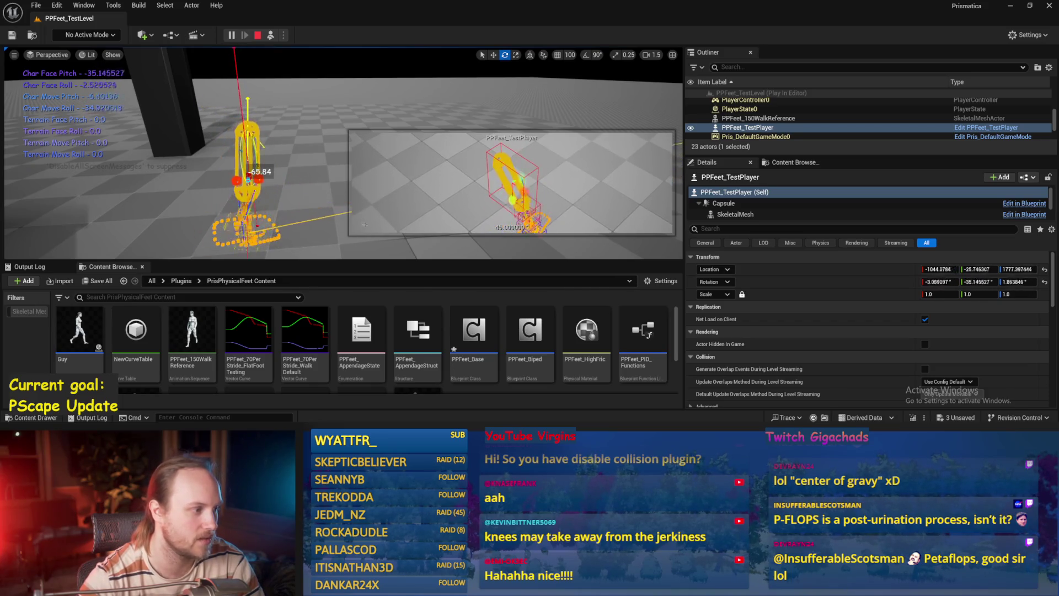
Step: Tilt floor Cube4 to about 35°, then across all three axes, and stop the session
{"action": "left_click", "coordinate": [200, 195]}
{"action": "left_click_drag", "start_coordinate": [387, 217], "coordinate": [419, 194]}
{"action": "mouse_move", "coordinate": [347, 191]}
{"action": "left_mouse_down"}
{"action": "mouse_move", "coordinate": [403, 188]}
{"action": "mouse_move", "coordinate": [392, 188]}
{"action": "left_mouse_up"}
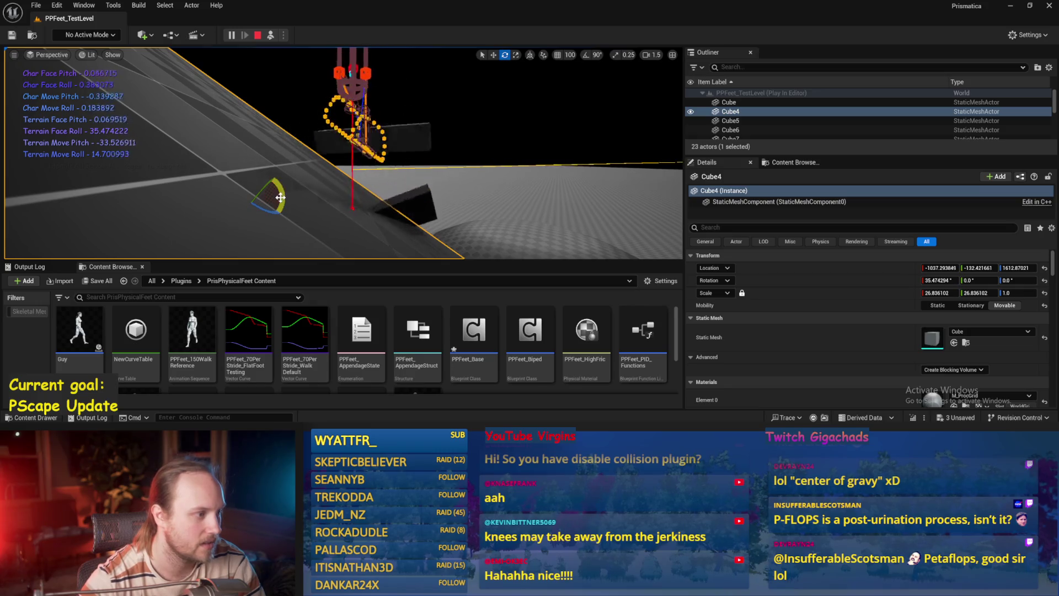
{"action": "left_click_drag", "start_coordinate": [269, 184], "coordinate": [249, 163]}
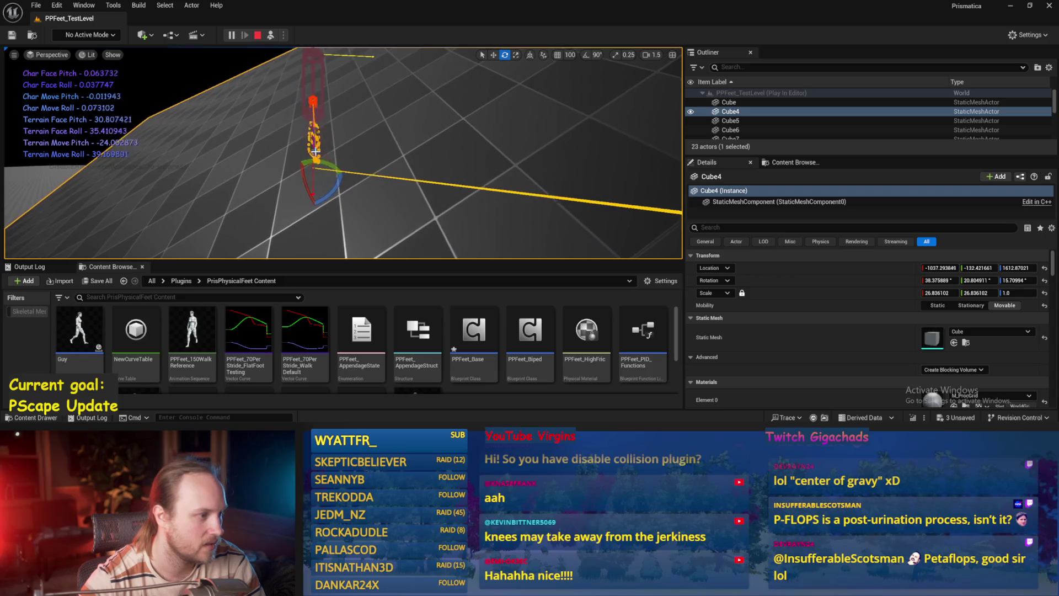
{"action": "left_click", "coordinate": [311, 89]}
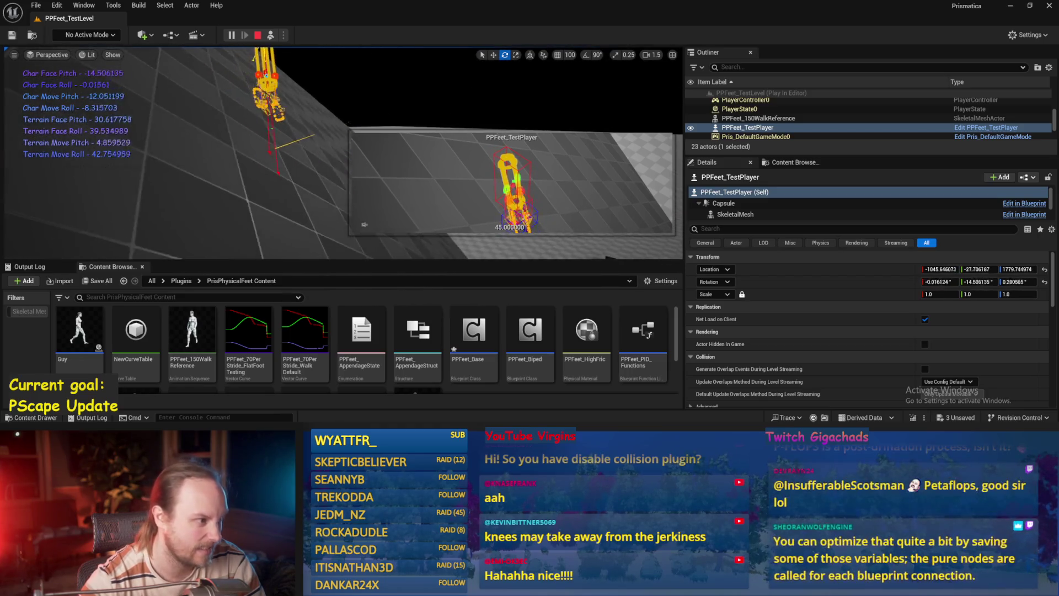
{"action": "key", "text": "Escape"}
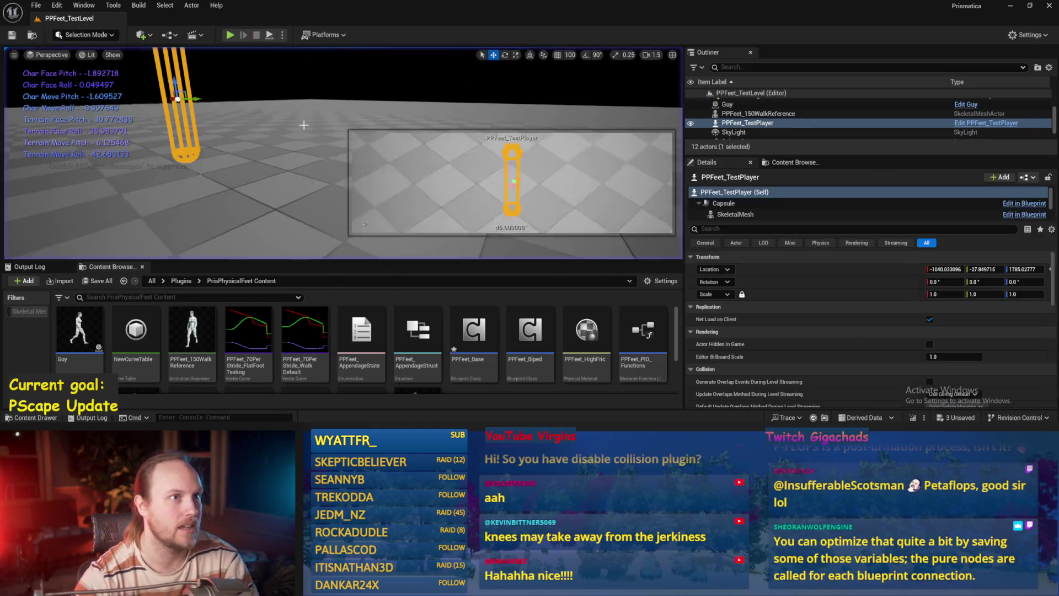
Step: Select floor Cube4 and open the PPFeet_Base Blueprint at its BeginPlay chain
{"action": "left_click", "coordinate": [245, 178]}
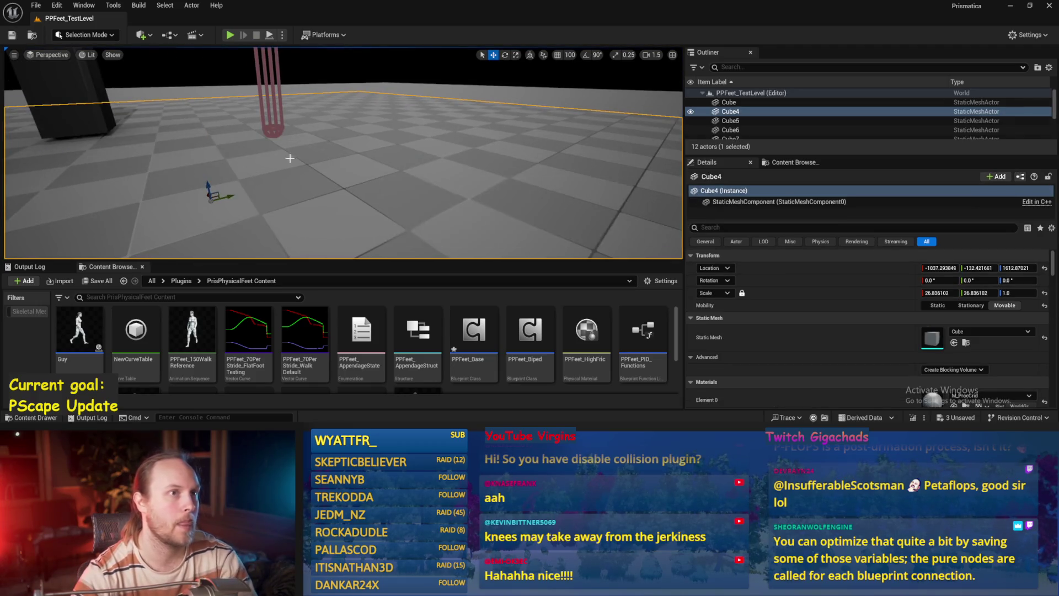
{"action": "scroll", "coordinate": [343, 152], "scroll_direction": "down", "scroll_amount": 5}
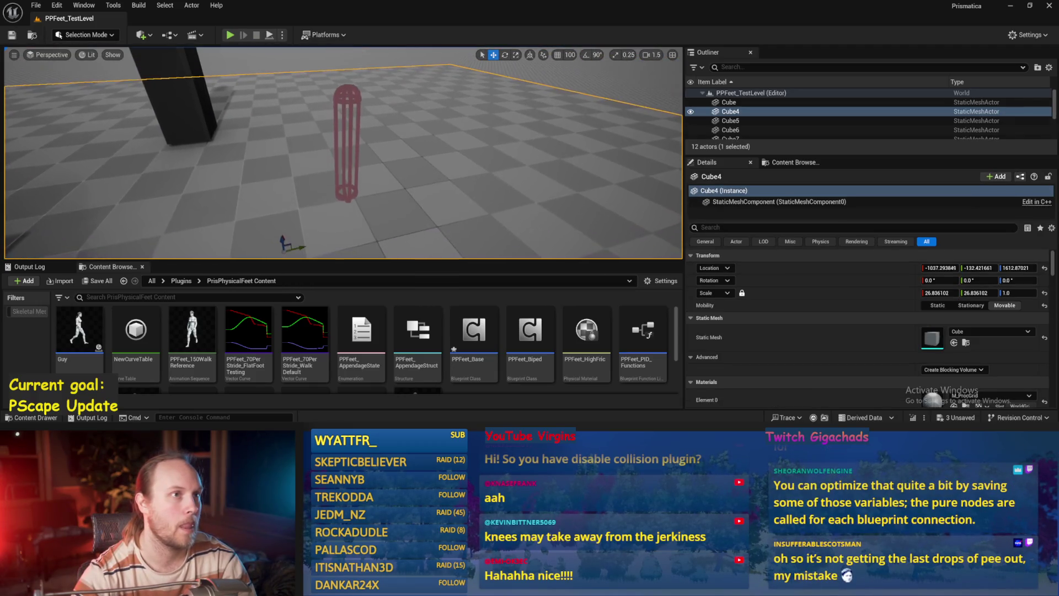
{"action": "scroll", "coordinate": [344, 153], "scroll_direction": "down", "scroll_amount": 2}
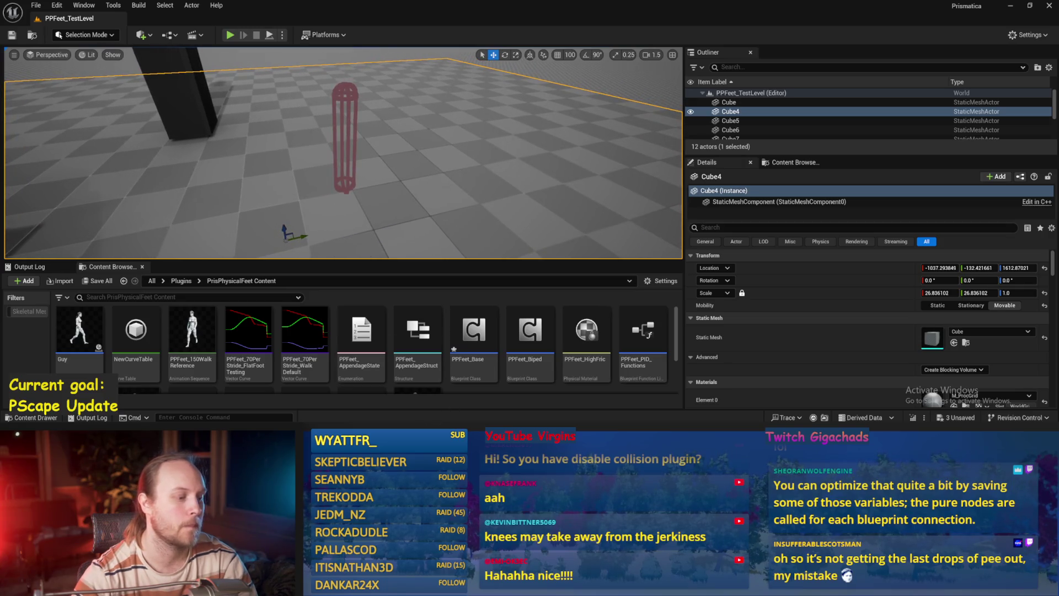
{"action": "double_click", "coordinate": [474, 332]}
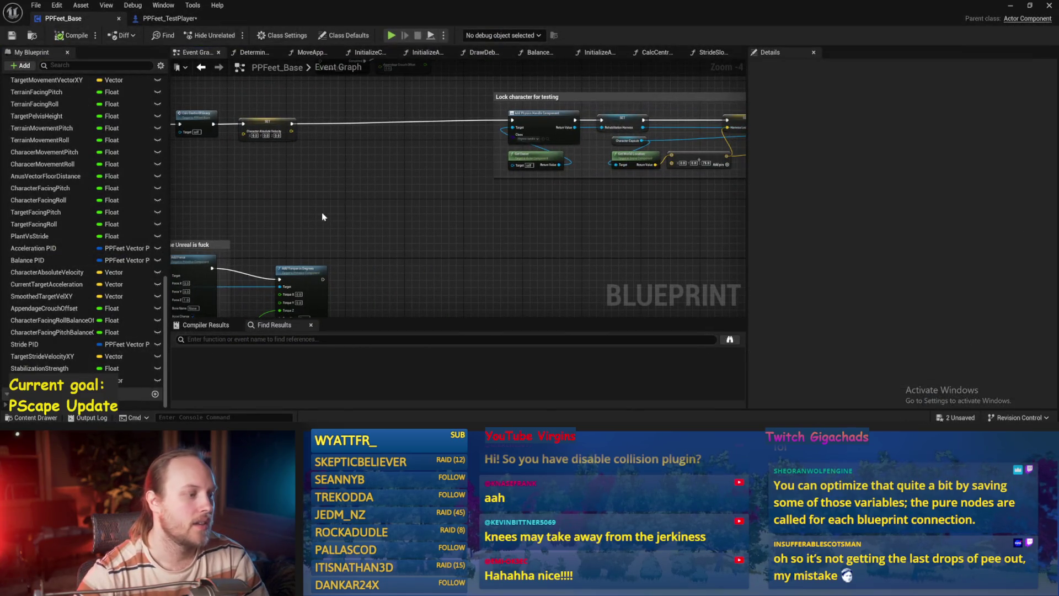
{"action": "mouse_move", "coordinate": [323, 216]}
{"action": "left_mouse_down"}
{"action": "mouse_move", "coordinate": [287, 182]}
{"action": "mouse_move", "coordinate": [273, 148]}
{"action": "mouse_move", "coordinate": [357, 189]}
{"action": "mouse_move", "coordinate": [501, 137]}
{"action": "left_mouse_up"}
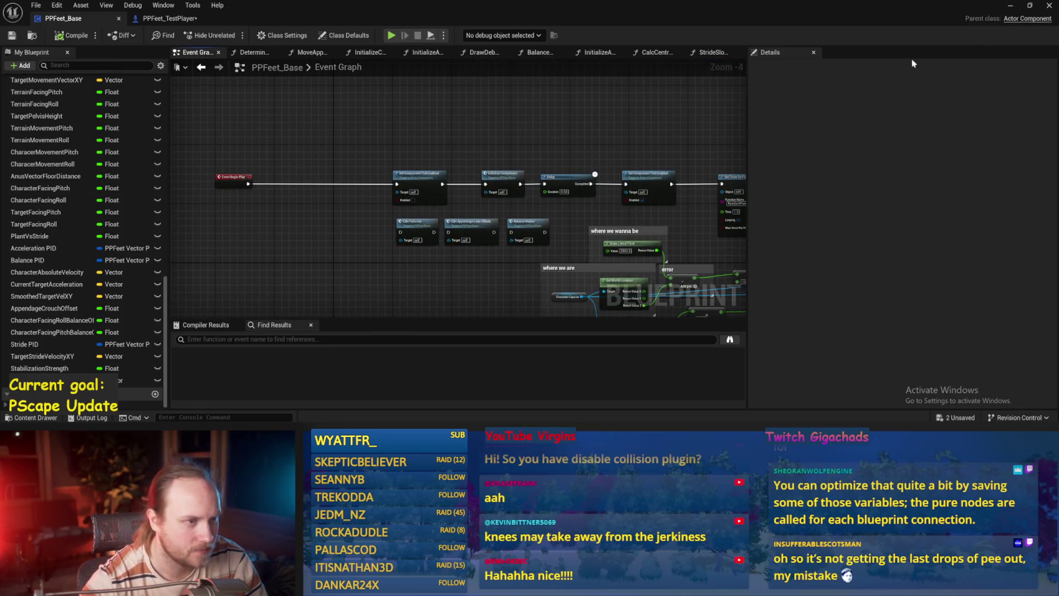
Step: Play the test level, tip the character over about 77°, then stop and reopen PPFeet_Base
{"action": "left_click", "coordinate": [1009, 7]}
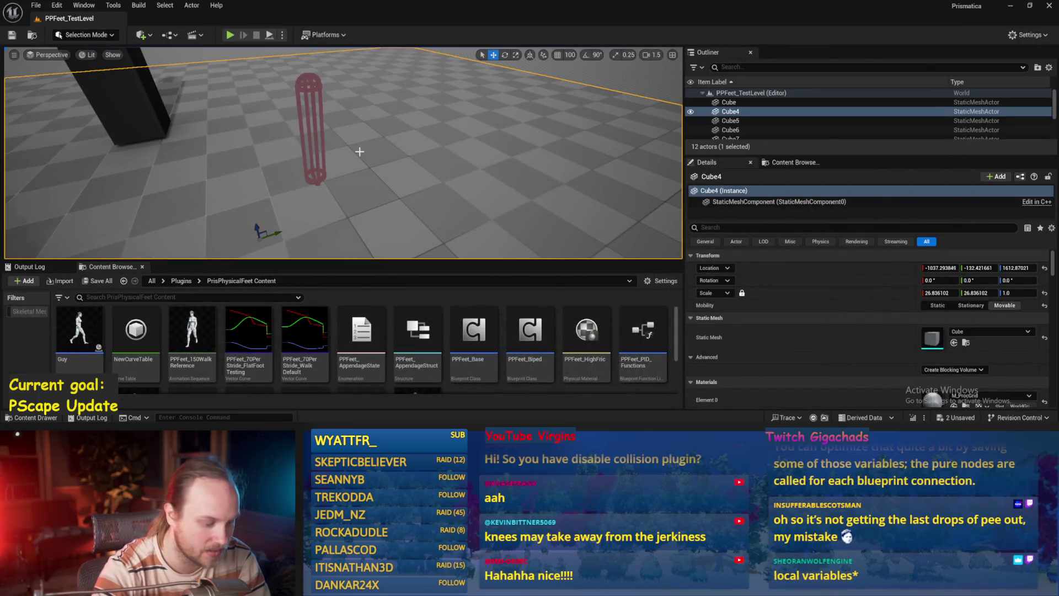
{"action": "key", "text": "alt+p"}
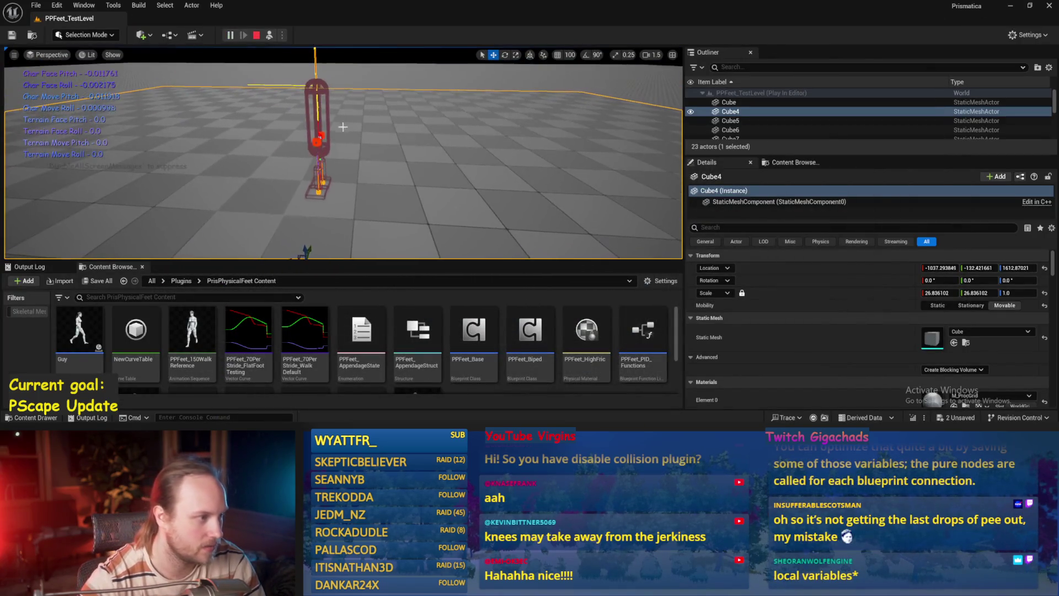
{"action": "mouse_move", "coordinate": [313, 115]}
{"action": "left_mouse_down"}
{"action": "mouse_move", "coordinate": [281, 173]}
{"action": "mouse_move", "coordinate": [255, 101]}
{"action": "left_mouse_up"}
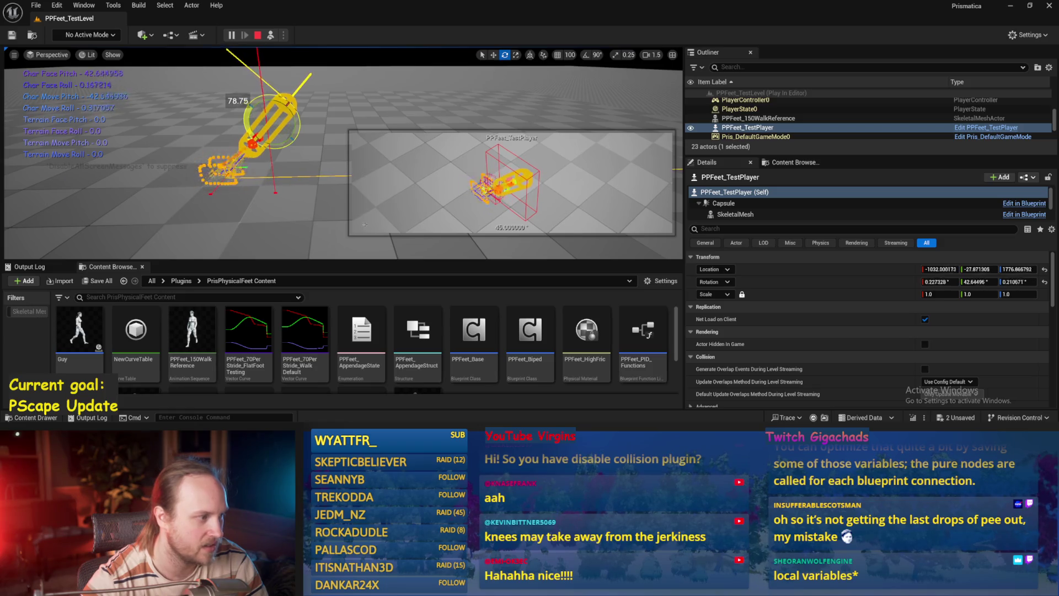
{"action": "key", "text": "Escape"}
{"action": "double_click", "coordinate": [474, 331]}
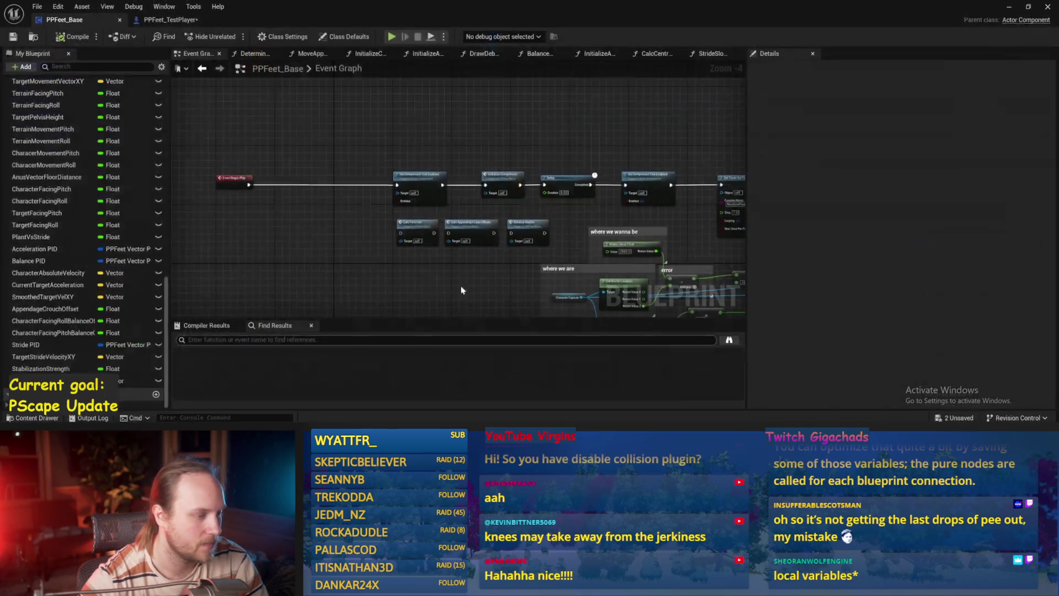
Step: Locate the Balance Maybe call in the Event Graph and open its function graph
{"action": "scroll", "coordinate": [310, 144], "scroll_direction": "up", "scroll_amount": 1}
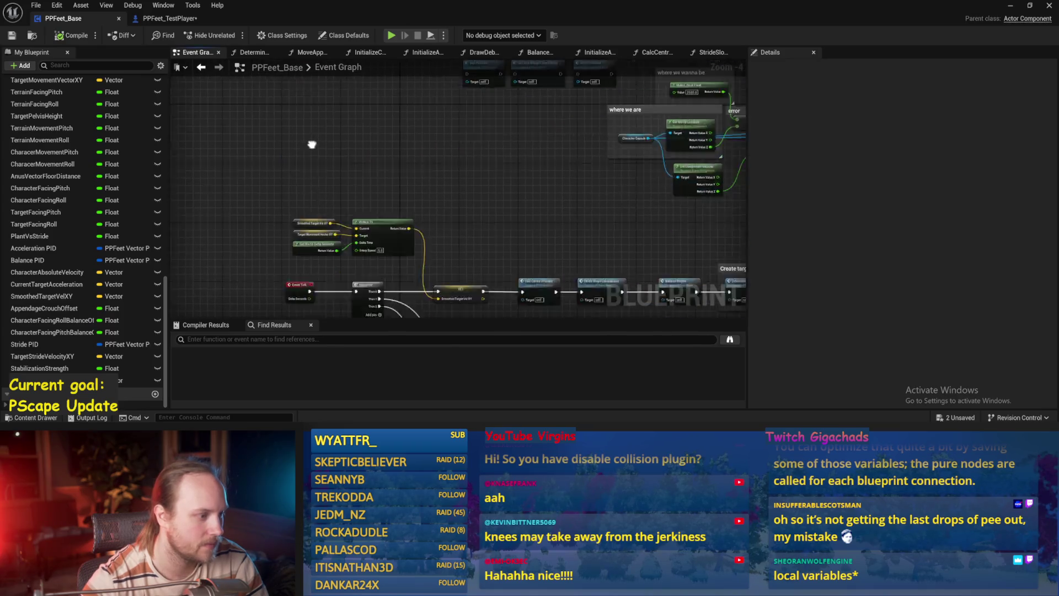
{"action": "scroll", "coordinate": [445, 208], "scroll_direction": "up", "scroll_amount": 1}
{"action": "scroll", "coordinate": [402, 230], "scroll_direction": "up", "scroll_amount": 1}
{"action": "scroll", "coordinate": [427, 175], "scroll_direction": "up", "scroll_amount": 1}
{"action": "left_click_drag", "start_coordinate": [427, 175], "coordinate": [255, 188]}
{"action": "mouse_move", "coordinate": [440, 137]}
{"action": "left_mouse_down"}
{"action": "mouse_move", "coordinate": [327, 230]}
{"action": "mouse_move", "coordinate": [375, 248]}
{"action": "mouse_move", "coordinate": [345, 252]}
{"action": "left_mouse_up"}
{"action": "double_click", "coordinate": [380, 195]}
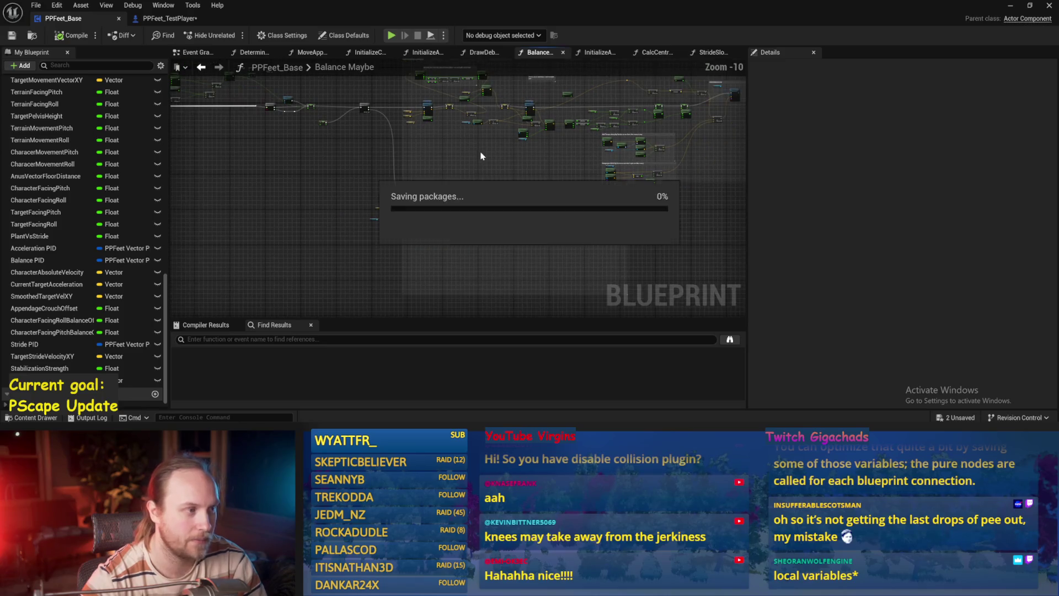
Step: Nudge the Smoothed Target Vel XY node, centre on the PID nodes, and save the Blueprint
{"action": "scroll", "coordinate": [386, 183], "scroll_direction": "up", "scroll_amount": 4}
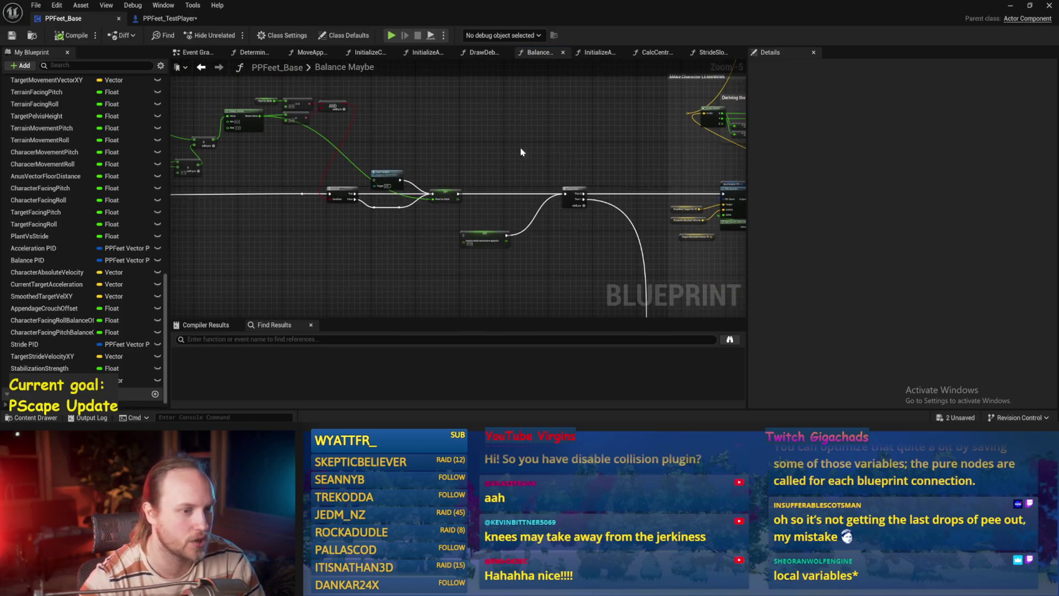
{"action": "scroll", "coordinate": [520, 149], "scroll_direction": "up", "scroll_amount": 3}
{"action": "scroll", "coordinate": [343, 152], "scroll_direction": "up", "scroll_amount": 1}
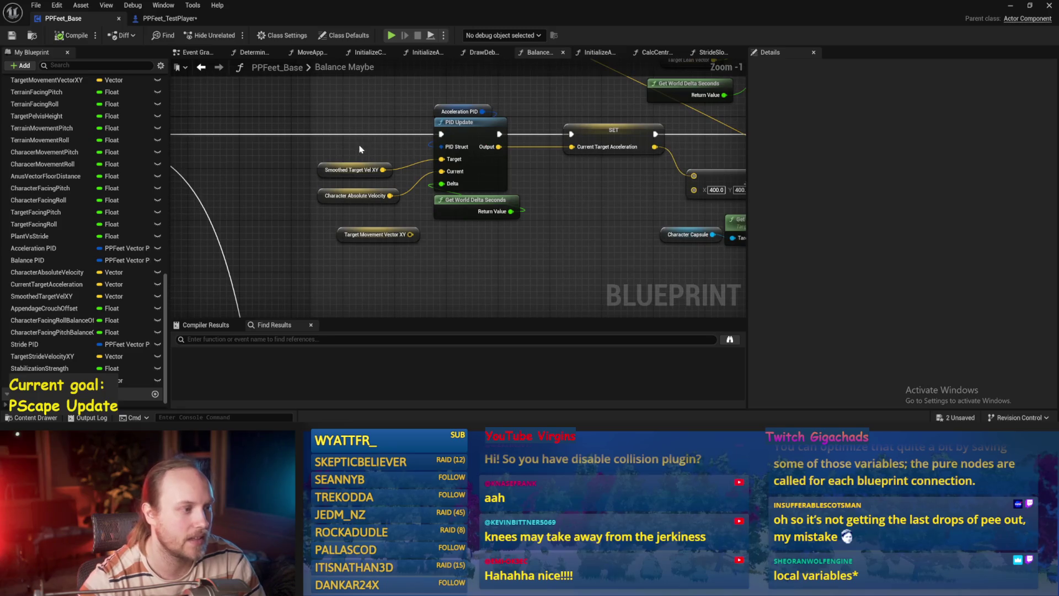
{"action": "mouse_move", "coordinate": [353, 172]}
{"action": "left_mouse_down"}
{"action": "mouse_move", "coordinate": [312, 112]}
{"action": "mouse_move", "coordinate": [364, 192]}
{"action": "left_mouse_up"}
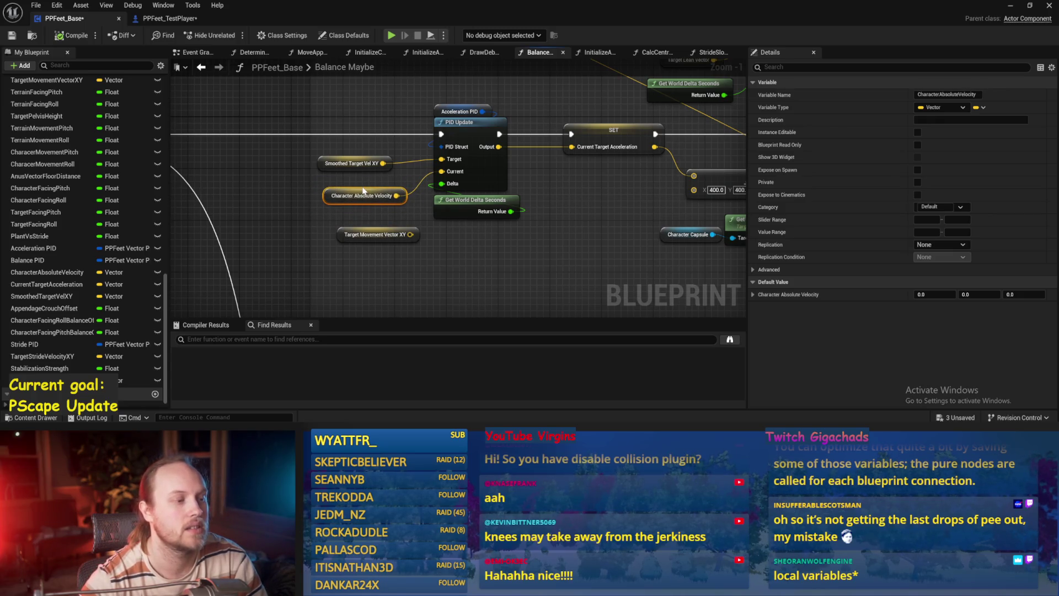
{"action": "left_click_drag", "start_coordinate": [602, 184], "coordinate": [369, 239]}
{"action": "key", "text": "ctrl+s"}
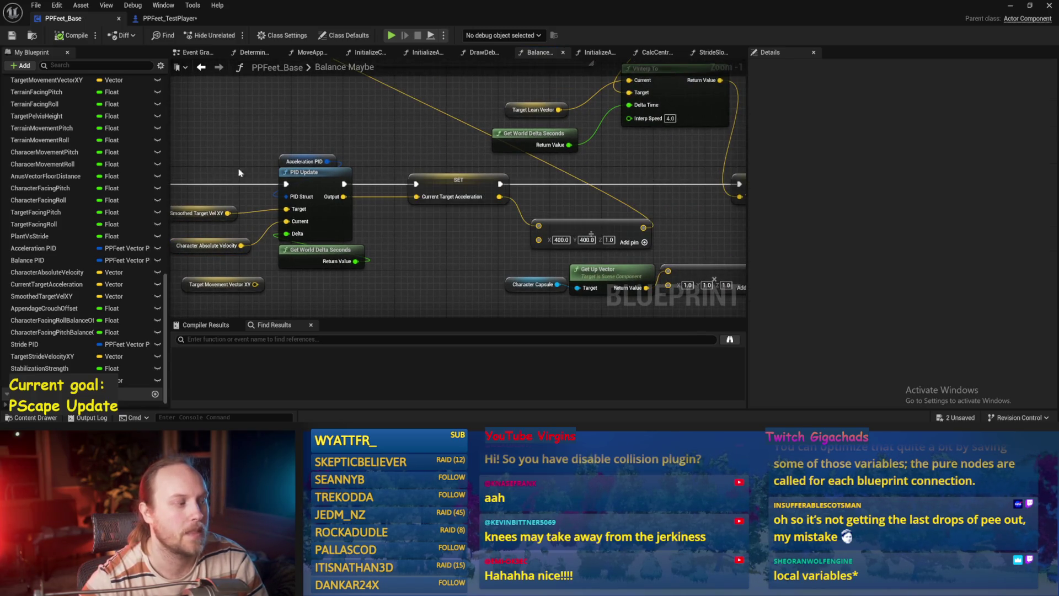
Step: Inspect Smoothed Target Vel XY, Character Absolute Velocity and the SET Current Target Acceleration node
{"action": "left_click_drag", "start_coordinate": [239, 173], "coordinate": [323, 139]}
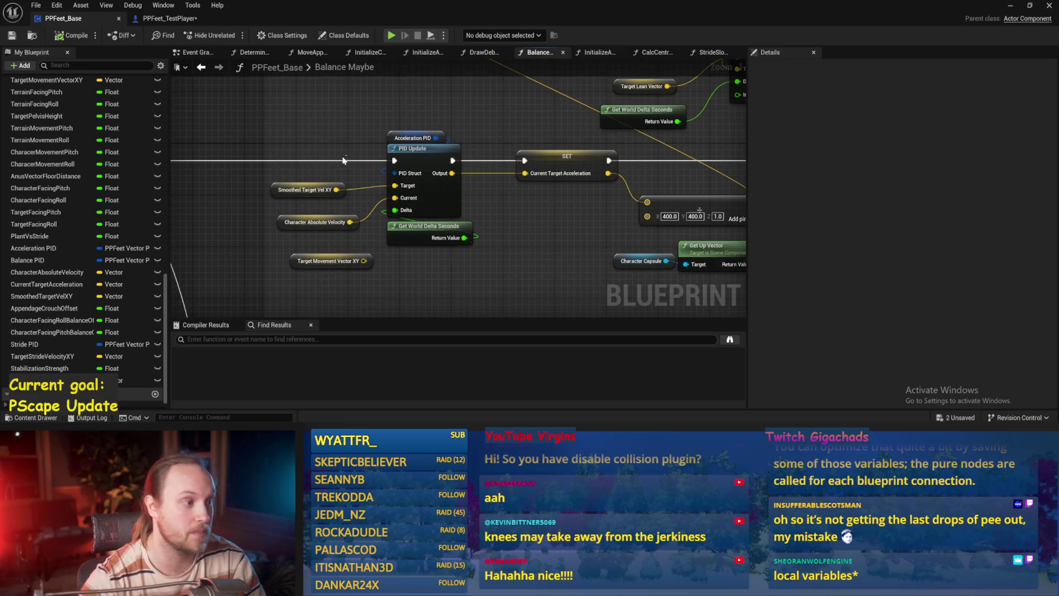
{"action": "left_click", "coordinate": [304, 190]}
{"action": "left_click", "coordinate": [314, 221]}
{"action": "left_click", "coordinate": [338, 245]}
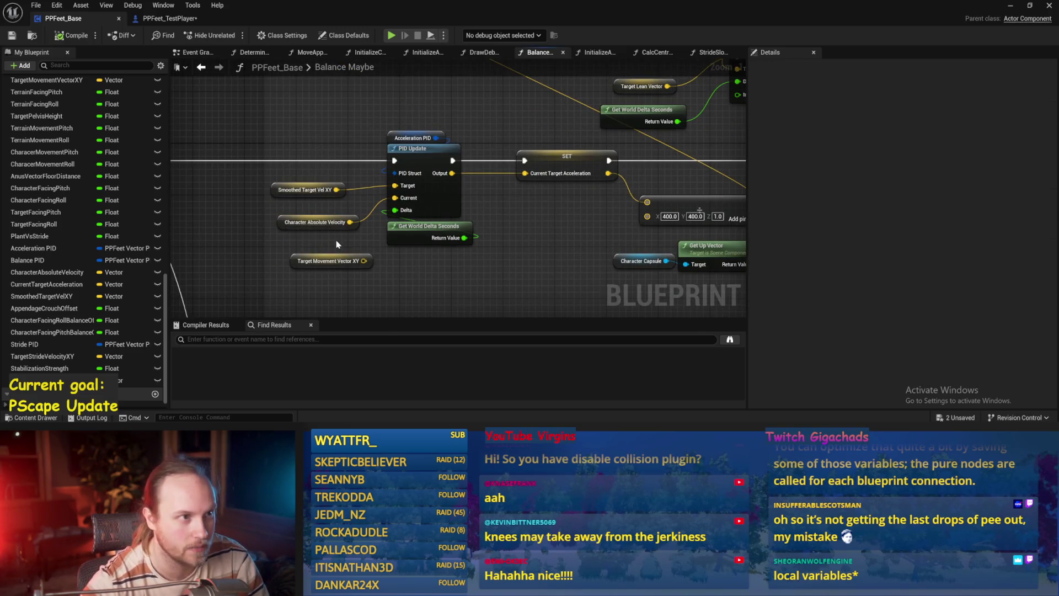
{"action": "mouse_move", "coordinate": [575, 221]}
{"action": "left_mouse_down"}
{"action": "mouse_move", "coordinate": [558, 135]}
{"action": "mouse_move", "coordinate": [472, 131]}
{"action": "mouse_move", "coordinate": [519, 131]}
{"action": "mouse_move", "coordinate": [472, 121]}
{"action": "left_mouse_up"}
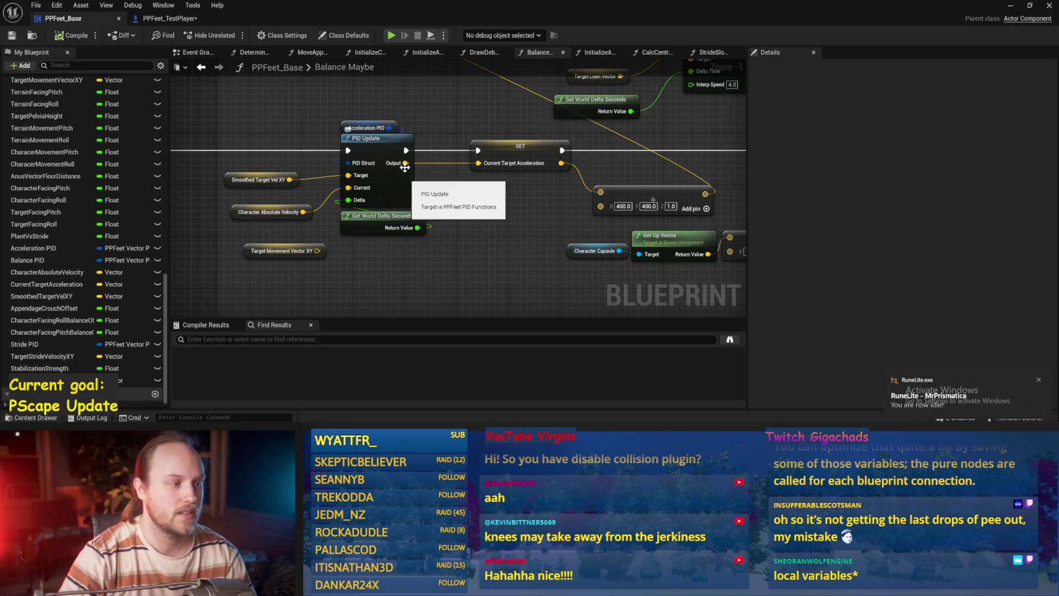
Step: Check the Acceleration PID default gains in Details, then compile PPFeet_Base with F7
{"action": "left_click", "coordinate": [367, 128]}
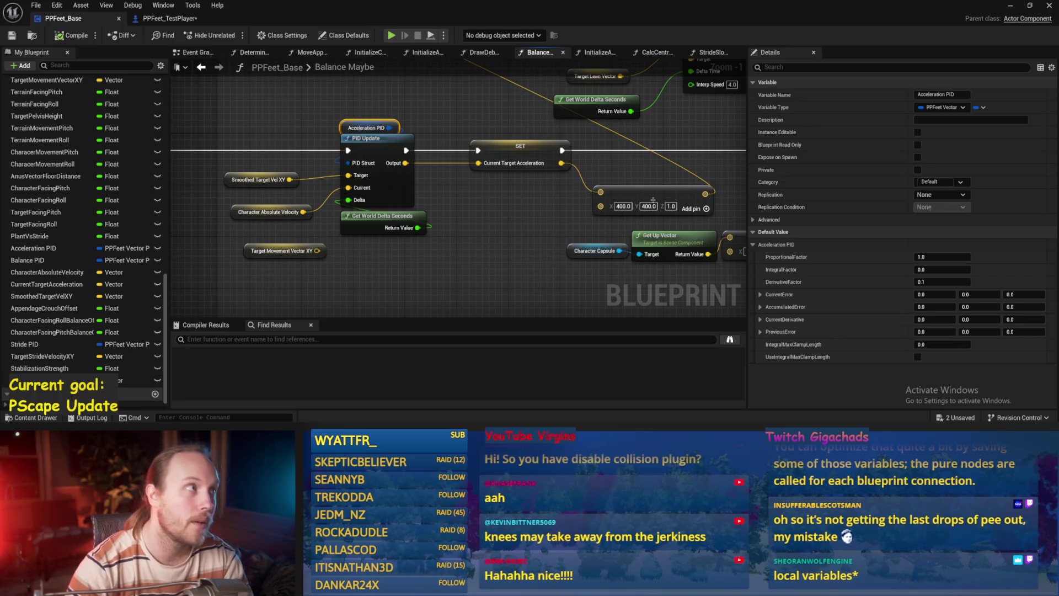
{"action": "left_click_drag", "start_coordinate": [483, 158], "coordinate": [460, 188]}
{"action": "mouse_move", "coordinate": [517, 215]}
{"action": "left_mouse_down"}
{"action": "mouse_move", "coordinate": [486, 156]}
{"action": "mouse_move", "coordinate": [457, 193]}
{"action": "mouse_move", "coordinate": [439, 180]}
{"action": "left_mouse_up"}
{"action": "key", "text": "F7"}
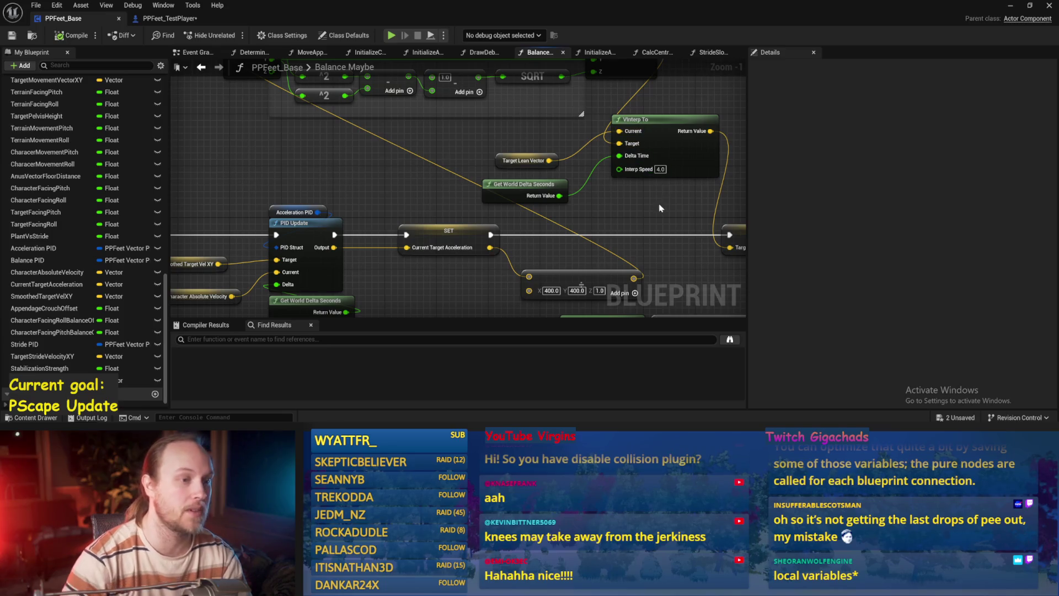
Step: Review the Acceleration PID node around the PID Update node in Balance Maybe
{"action": "left_click_drag", "start_coordinate": [661, 208], "coordinate": [533, 119]}
{"action": "left_click_drag", "start_coordinate": [342, 165], "coordinate": [440, 138]}
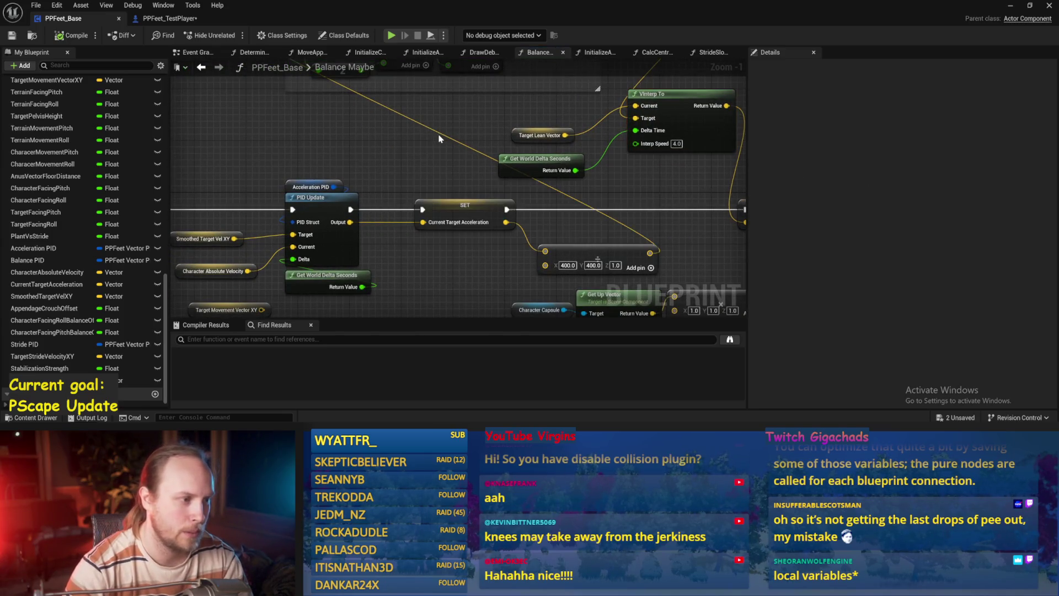
{"action": "scroll", "coordinate": [440, 138], "scroll_direction": "down", "scroll_amount": 2}
{"action": "left_click", "coordinate": [349, 198]}
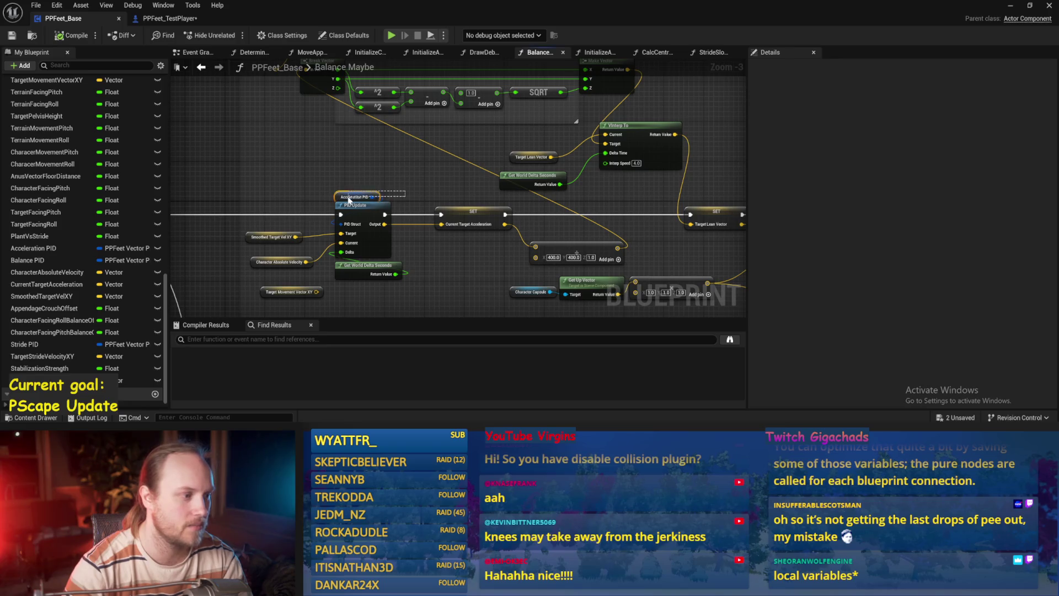
{"action": "left_click", "coordinate": [416, 188]}
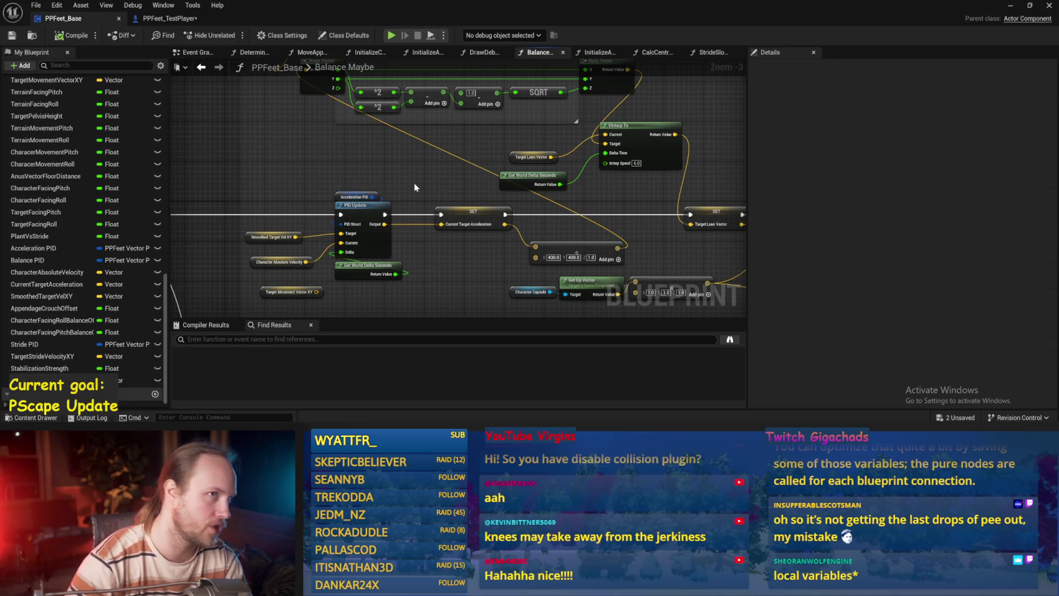
{"action": "left_click_drag", "start_coordinate": [418, 169], "coordinate": [392, 143]}
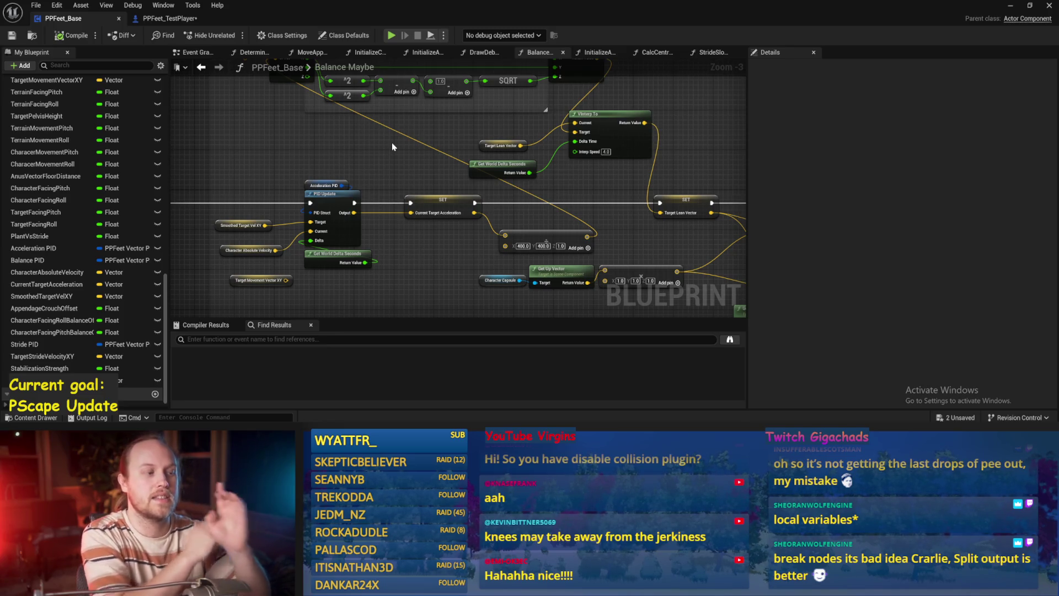
{"action": "scroll", "coordinate": [329, 180], "scroll_direction": "up", "scroll_amount": 4}
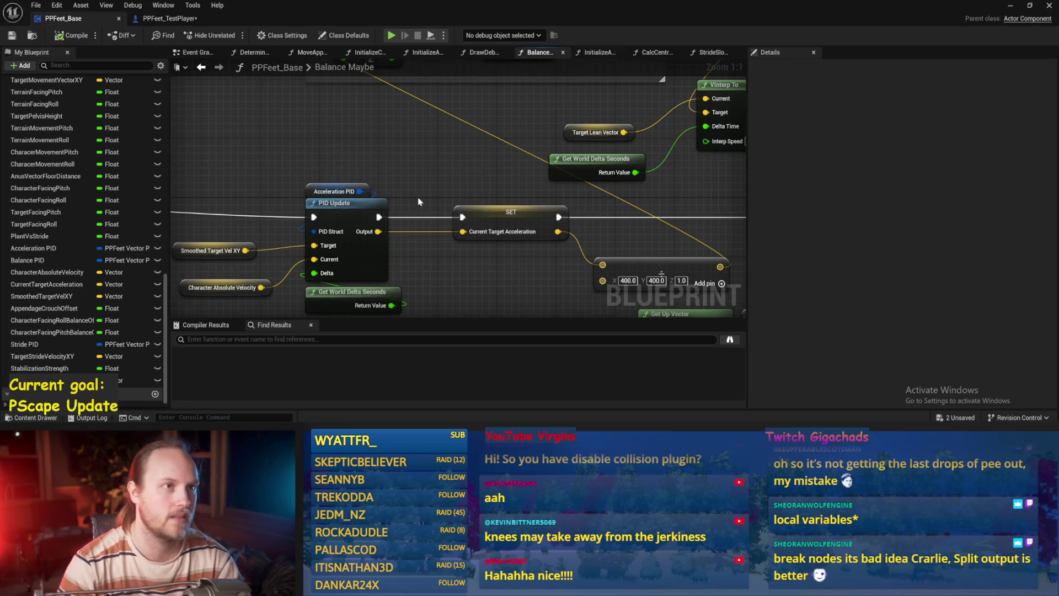
{"action": "mouse_move", "coordinate": [467, 164]}
{"action": "left_mouse_down"}
{"action": "mouse_move", "coordinate": [512, 119]}
{"action": "mouse_move", "coordinate": [450, 149]}
{"action": "left_mouse_up"}
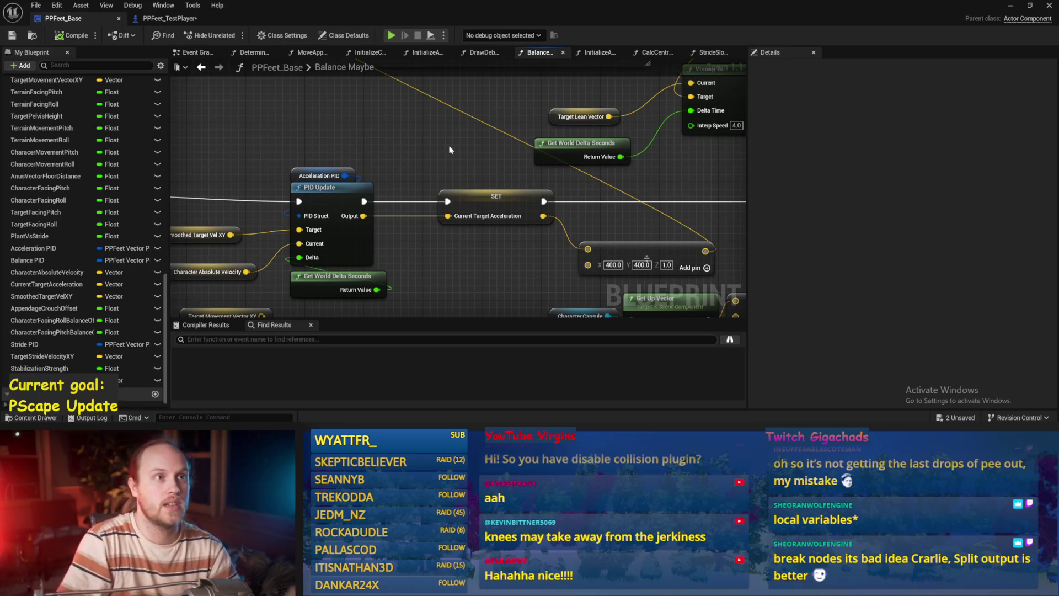
Step: Inspect the SET Current Target Acceleration node, Balance PID section and Target Lean Vector variable
{"action": "scroll", "coordinate": [450, 150], "scroll_direction": "down", "scroll_amount": 2}
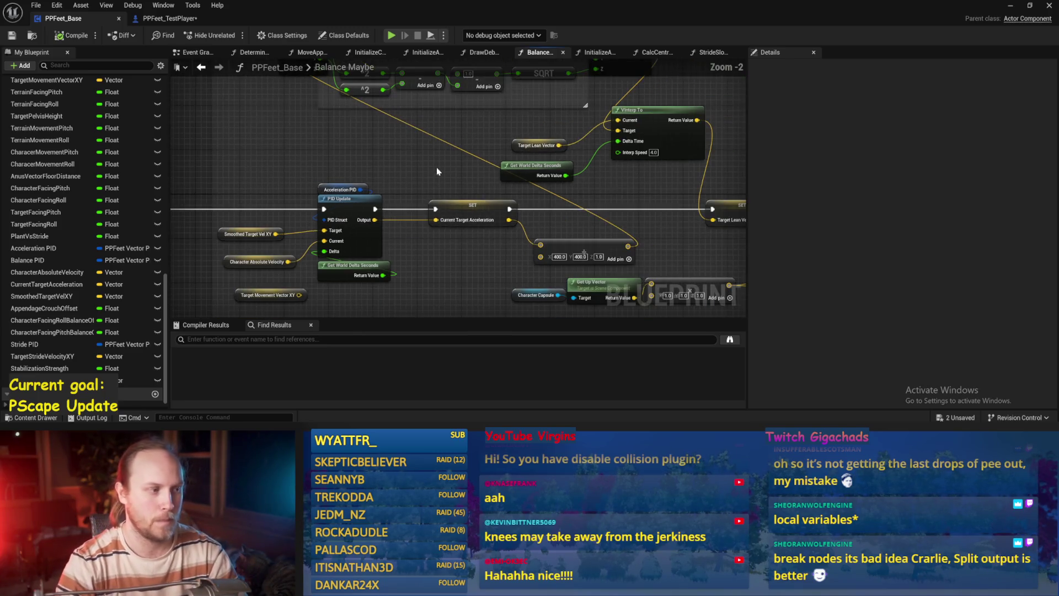
{"action": "left_click_drag", "start_coordinate": [397, 258], "coordinate": [455, 203]}
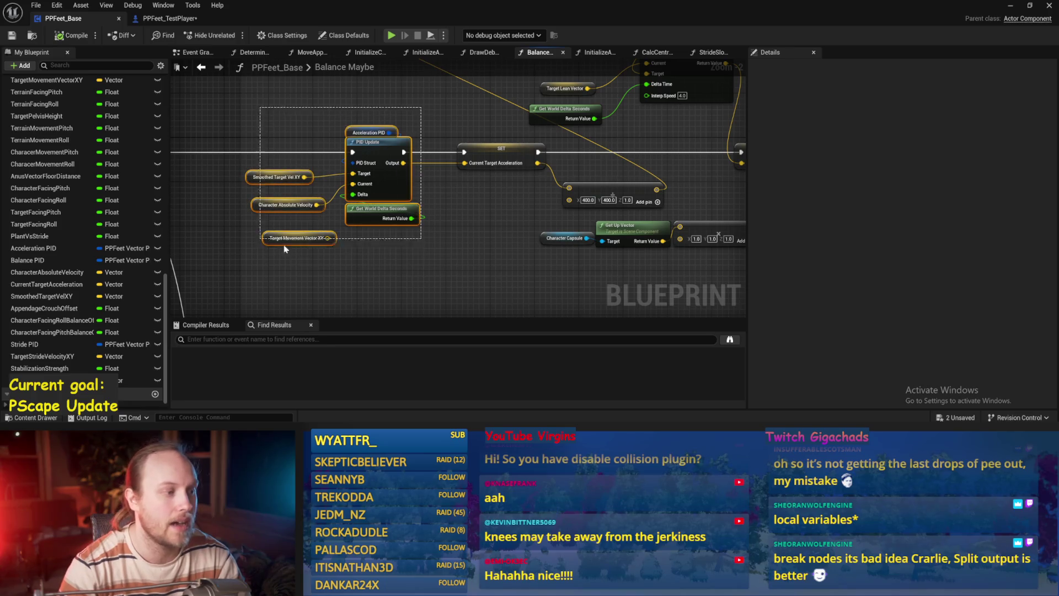
{"action": "left_click", "coordinate": [501, 157]}
{"action": "mouse_move", "coordinate": [519, 229]}
{"action": "left_mouse_down"}
{"action": "mouse_move", "coordinate": [479, 273]}
{"action": "mouse_move", "coordinate": [371, 248]}
{"action": "left_mouse_up"}
{"action": "left_click", "coordinate": [371, 248]}
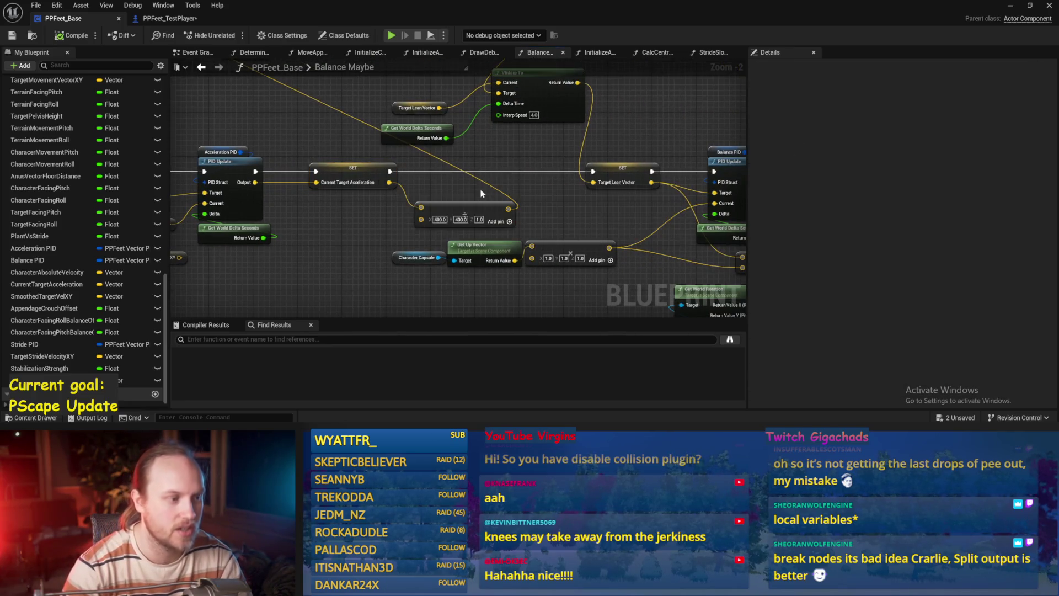
{"action": "mouse_move", "coordinate": [483, 188]}
{"action": "left_mouse_down"}
{"action": "mouse_move", "coordinate": [497, 298]}
{"action": "mouse_move", "coordinate": [525, 202]}
{"action": "mouse_move", "coordinate": [460, 265]}
{"action": "left_mouse_up"}
{"action": "scroll", "coordinate": [525, 203], "scroll_direction": "up", "scroll_amount": 1}
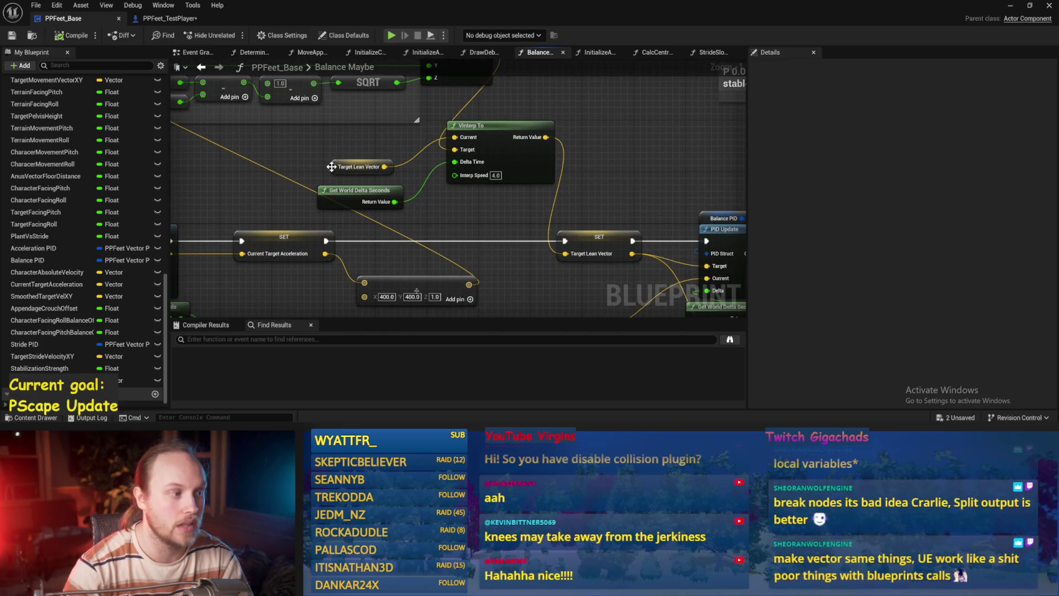
{"action": "left_click", "coordinate": [412, 173]}
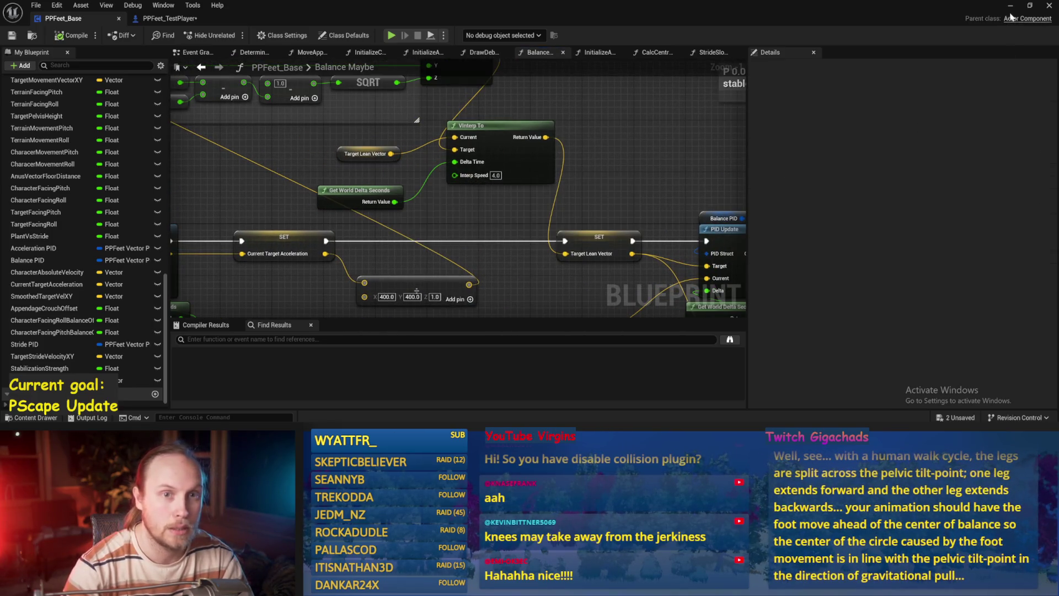
Step: Return to PPFeet_TestLevel and start another play-test of the rig
{"action": "left_click", "coordinate": [1011, 6]}
{"action": "scroll", "coordinate": [410, 123], "scroll_direction": "up", "scroll_amount": 2}
{"action": "key", "text": "alt+p"}
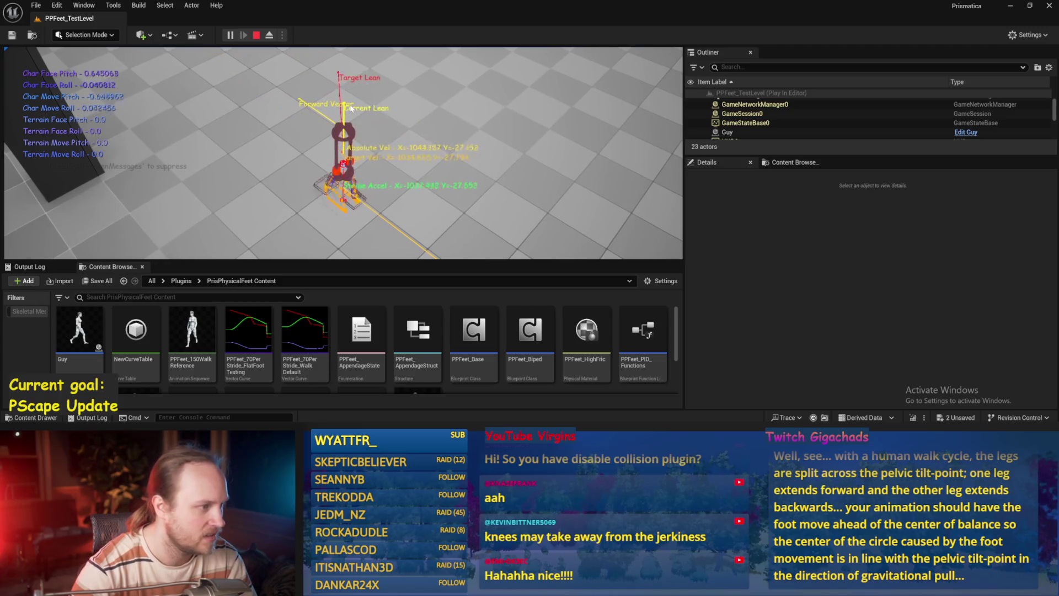
{"action": "key", "text": "Escape"}
{"action": "double_click", "coordinate": [461, 322]}
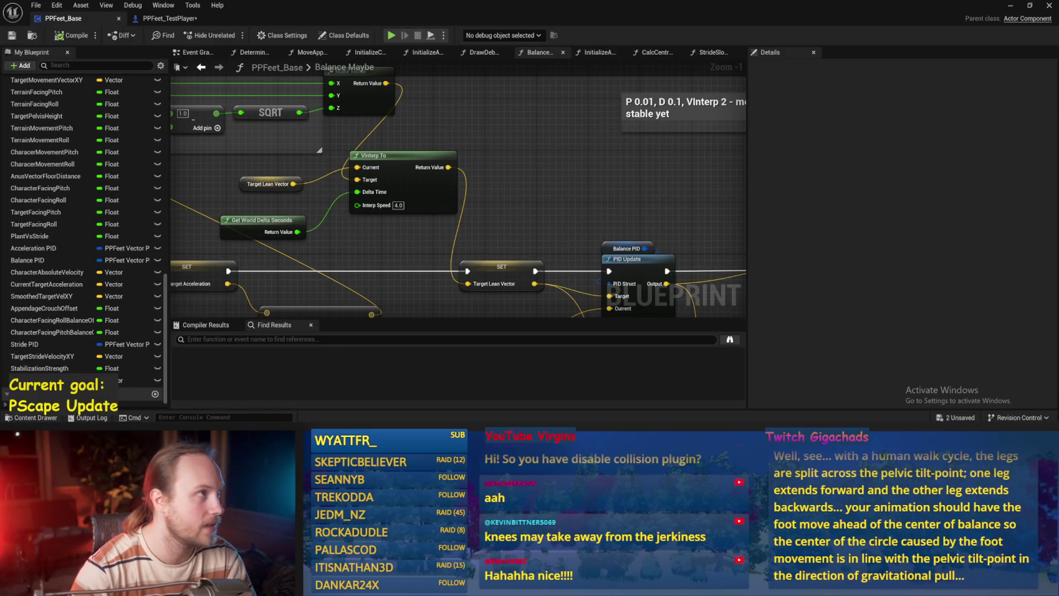
{"action": "scroll", "coordinate": [440, 298], "scroll_direction": "down", "scroll_amount": 2}
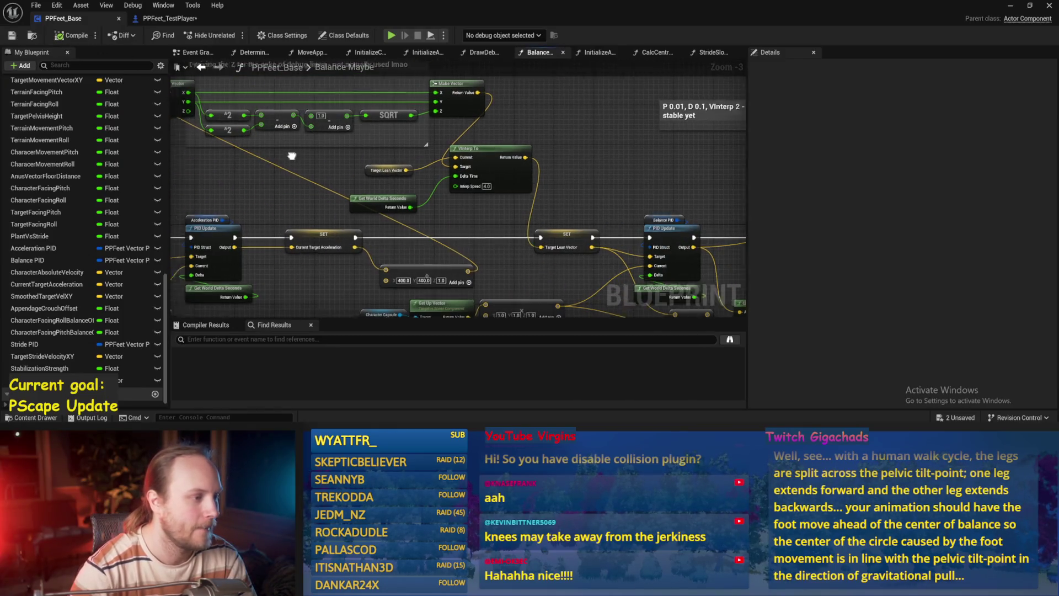
{"action": "mouse_move", "coordinate": [622, 120]}
{"action": "left_mouse_down"}
{"action": "mouse_move", "coordinate": [551, 109]}
{"action": "mouse_move", "coordinate": [383, 114]}
{"action": "left_mouse_up"}
{"action": "left_click", "coordinate": [382, 177]}
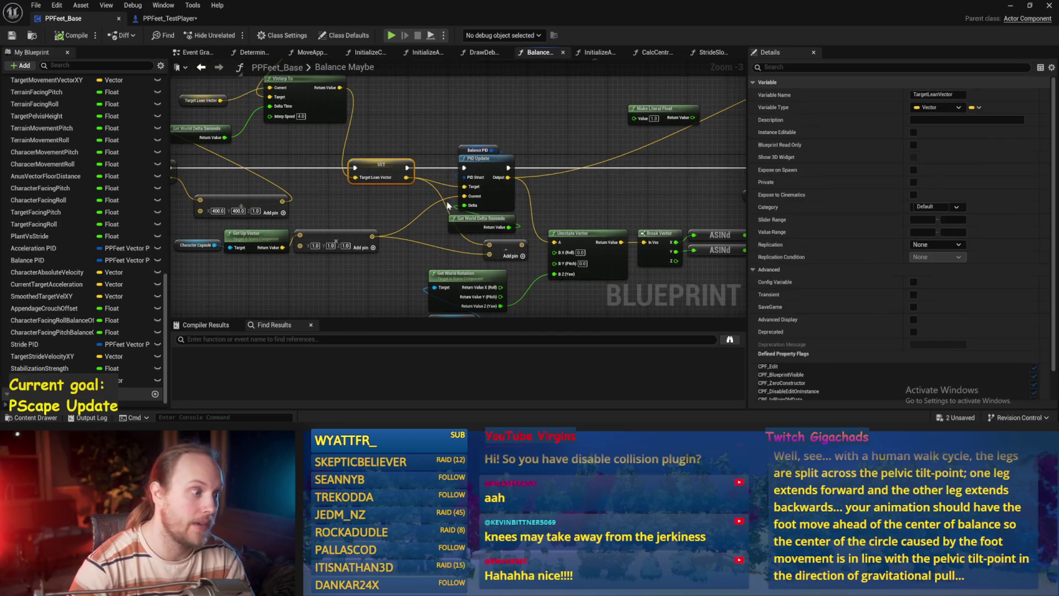
{"action": "mouse_move", "coordinate": [415, 206]}
{"action": "left_mouse_down"}
{"action": "mouse_move", "coordinate": [459, 188]}
{"action": "mouse_move", "coordinate": [496, 196]}
{"action": "mouse_move", "coordinate": [525, 148]}
{"action": "left_mouse_up"}
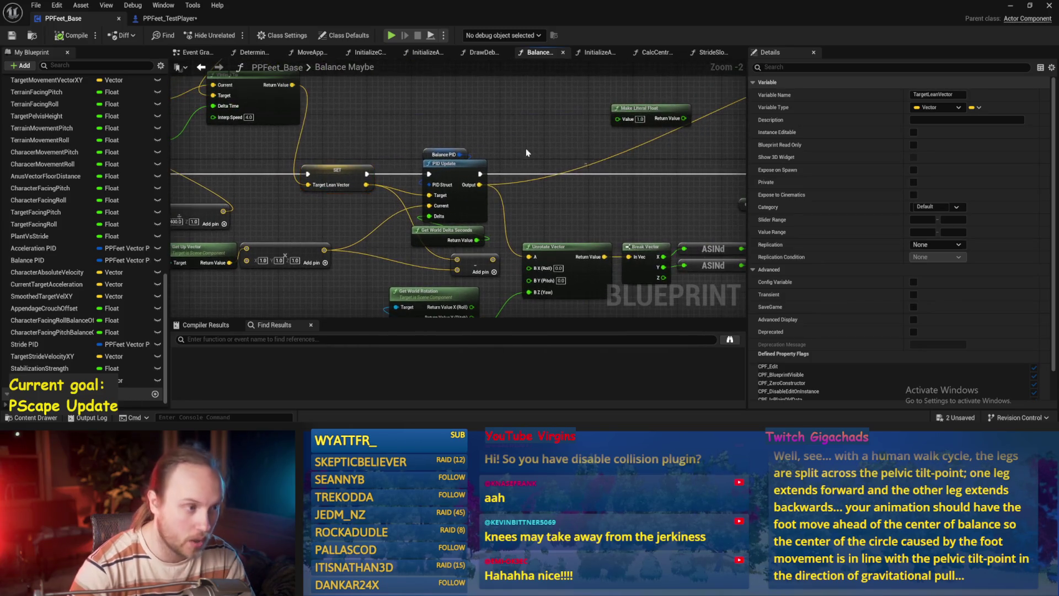
{"action": "left_click", "coordinate": [452, 169]}
{"action": "scroll", "coordinate": [458, 255], "scroll_direction": "down", "scroll_amount": 1}
{"action": "left_click", "coordinate": [458, 255]}
{"action": "left_click", "coordinate": [643, 158]}
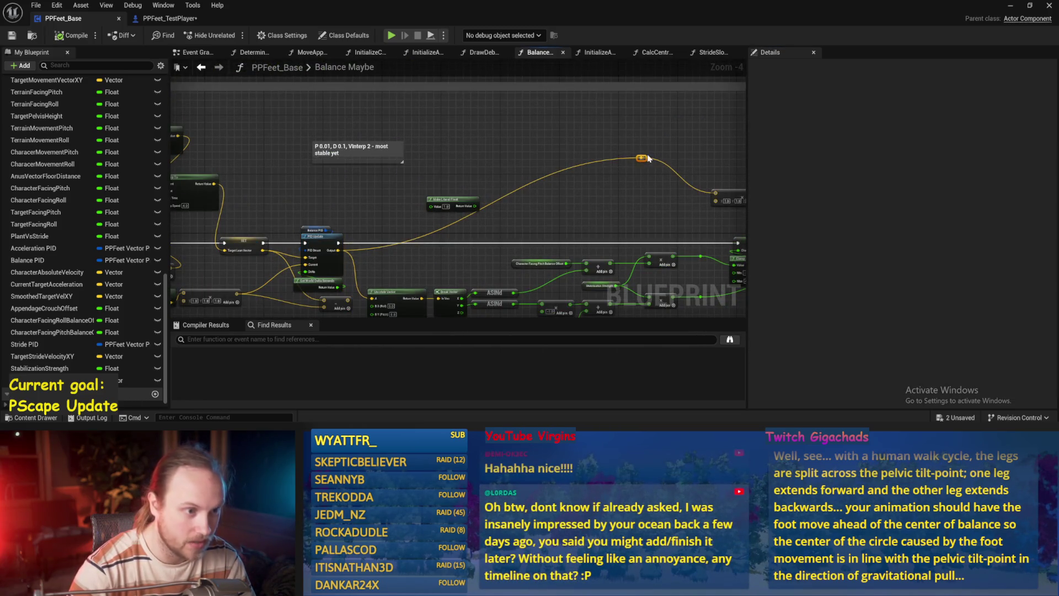
{"action": "mouse_move", "coordinate": [322, 269]}
{"action": "left_mouse_down"}
{"action": "mouse_move", "coordinate": [413, 249]}
{"action": "mouse_move", "coordinate": [430, 274]}
{"action": "left_mouse_up"}
{"action": "scroll", "coordinate": [412, 248], "scroll_direction": "up", "scroll_amount": 2}
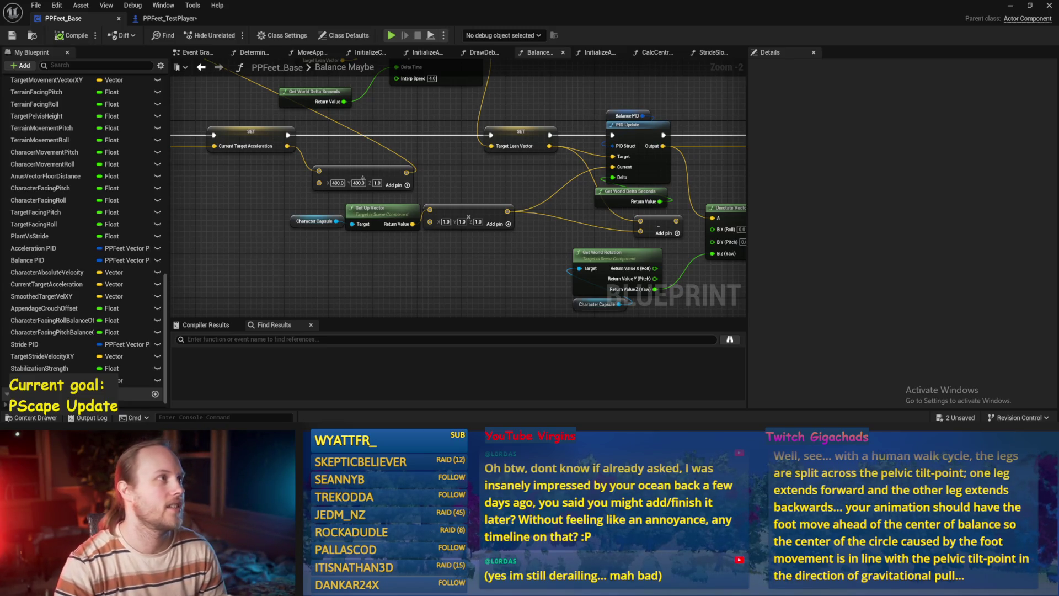
Step: Marquee-select the Get Up Vector and Make Vector nodes in Balance Maybe
{"action": "left_click_drag", "start_coordinate": [416, 271], "coordinate": [421, 275]}
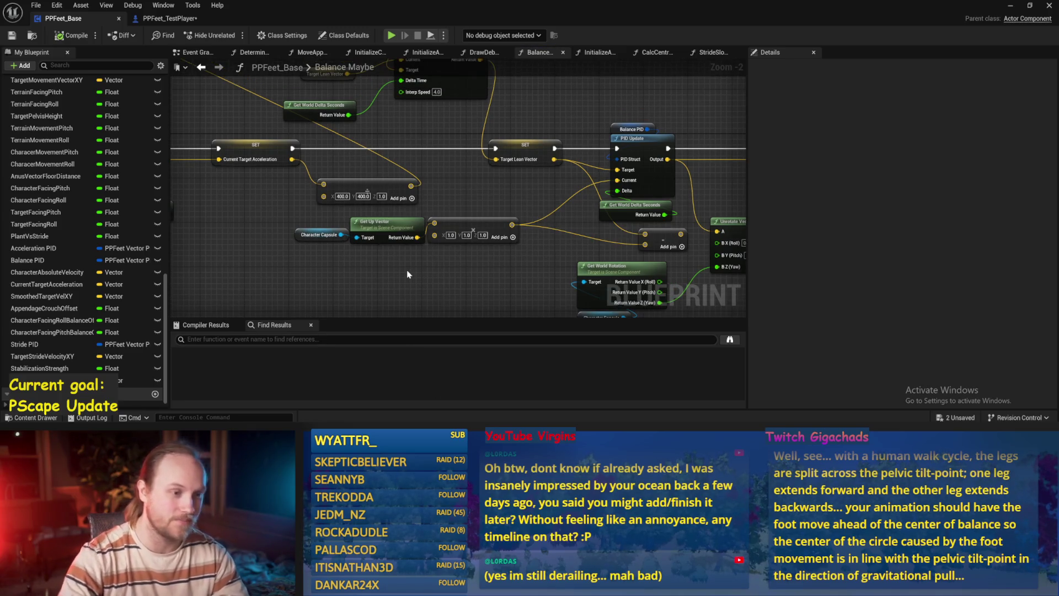
{"action": "left_click_drag", "start_coordinate": [490, 217], "coordinate": [461, 199]}
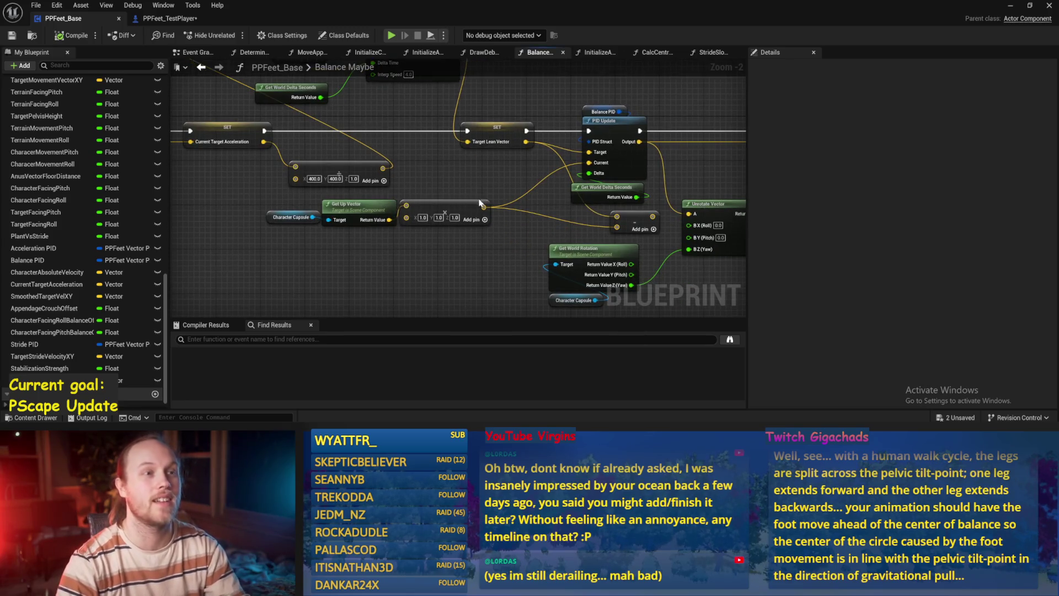
{"action": "scroll", "coordinate": [507, 165], "scroll_direction": "up", "scroll_amount": 2}
{"action": "mouse_move", "coordinate": [572, 189]}
{"action": "left_mouse_down"}
{"action": "mouse_move", "coordinate": [280, 200]}
{"action": "mouse_move", "coordinate": [445, 267]}
{"action": "mouse_move", "coordinate": [611, 118]}
{"action": "mouse_move", "coordinate": [463, 156]}
{"action": "mouse_move", "coordinate": [463, 166]}
{"action": "left_mouse_up"}
{"action": "scroll", "coordinate": [177, 164], "scroll_direction": "down", "scroll_amount": 3}
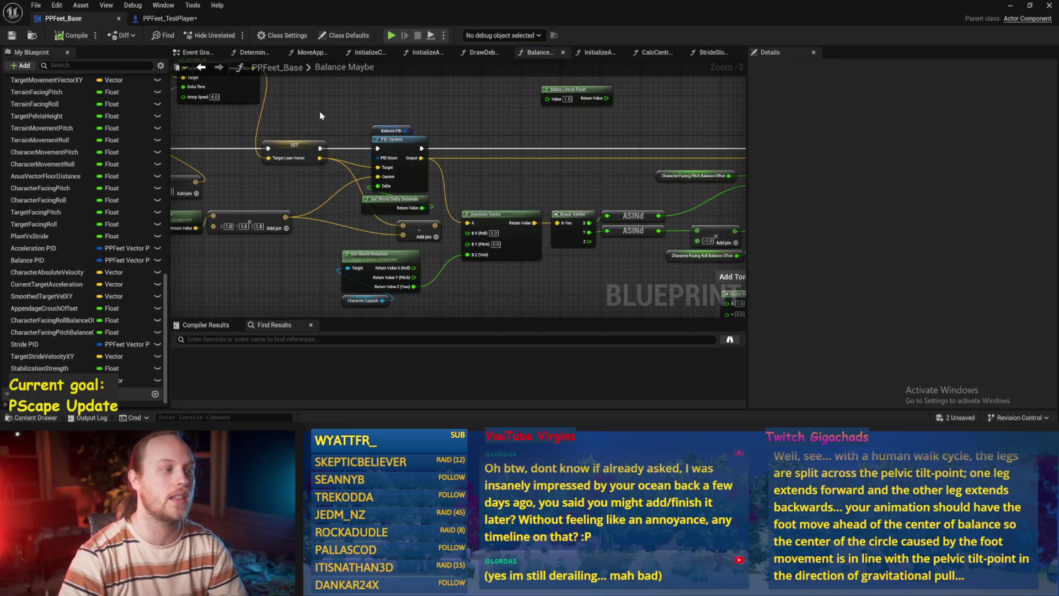
Step: Pan along the balance graph past Clamp and SET nodes to the Vector Length and Map Range Clamped nodes
{"action": "left_click_drag", "start_coordinate": [333, 132], "coordinate": [230, 140]}
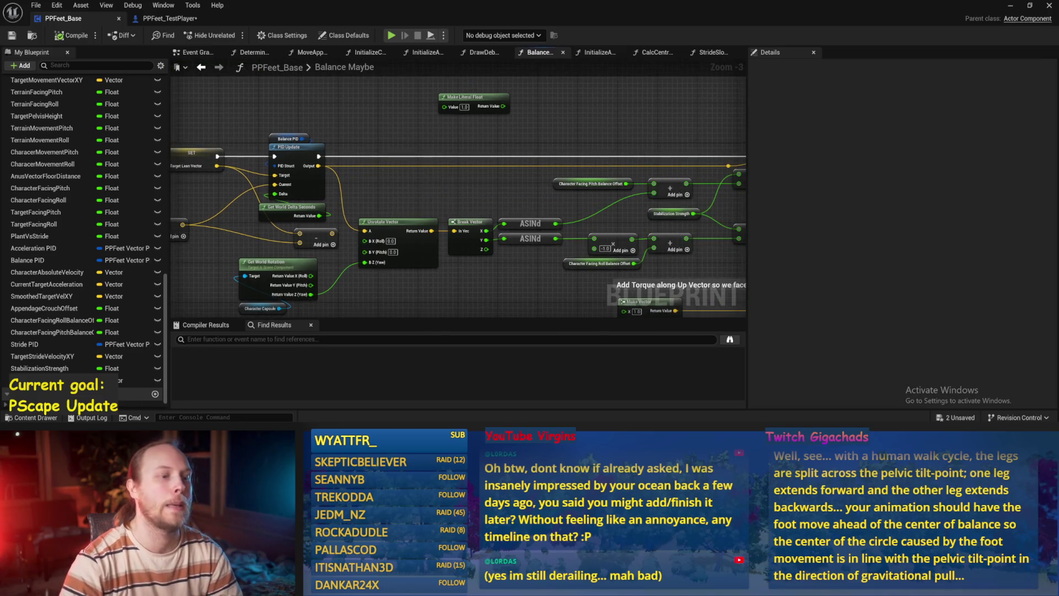
{"action": "left_click_drag", "start_coordinate": [552, 165], "coordinate": [224, 166]}
{"action": "mouse_move", "coordinate": [96, 183]}
{"action": "left_mouse_down"}
{"action": "mouse_move", "coordinate": [406, 170]}
{"action": "mouse_move", "coordinate": [91, 199]}
{"action": "left_mouse_up"}
{"action": "scroll", "coordinate": [670, 168], "scroll_direction": "up", "scroll_amount": 1}
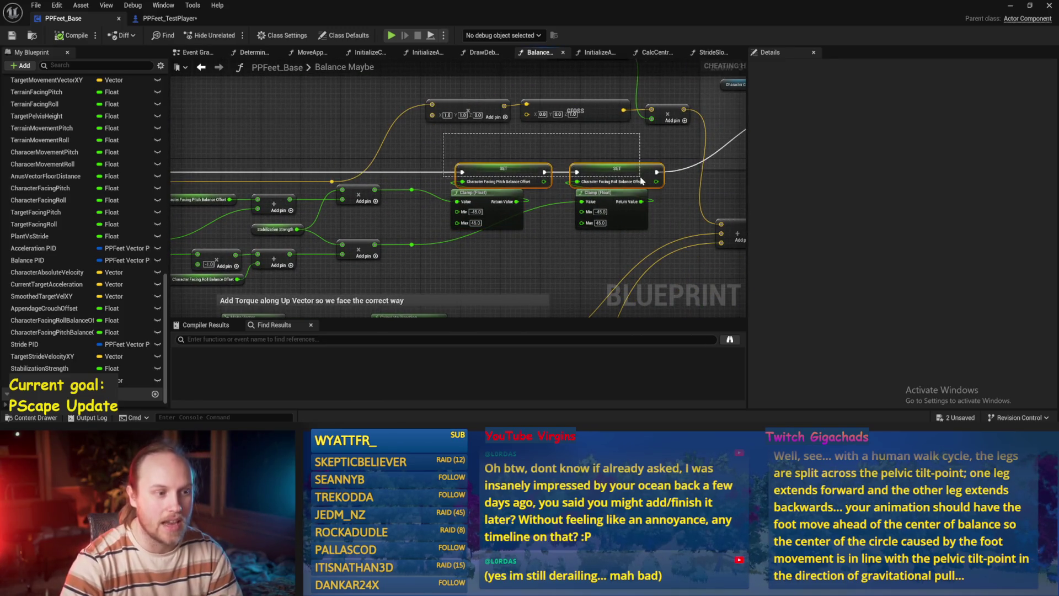
{"action": "scroll", "coordinate": [634, 153], "scroll_direction": "up", "scroll_amount": 1}
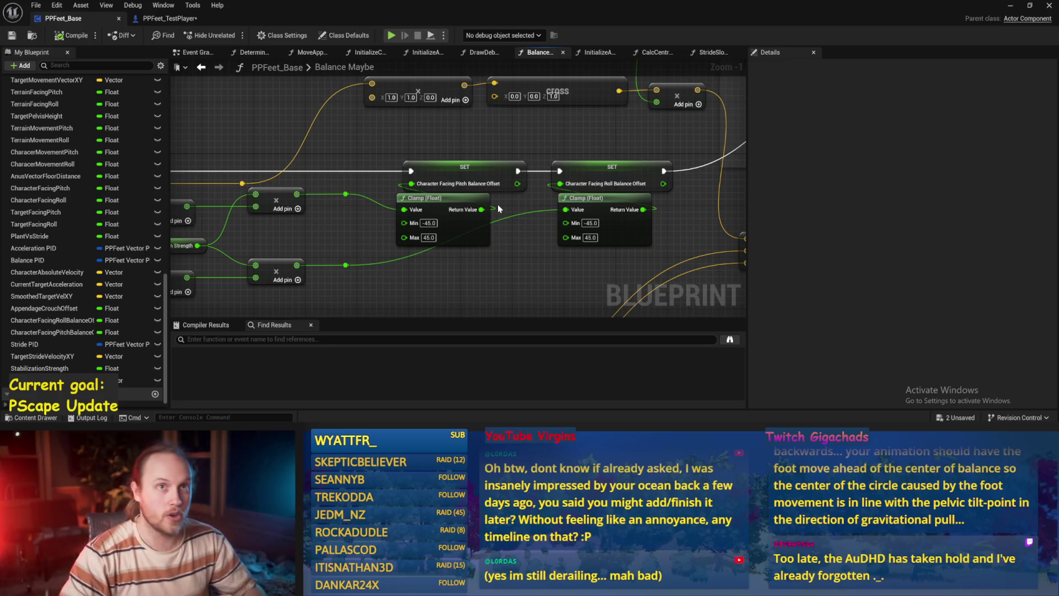
{"action": "scroll", "coordinate": [499, 208], "scroll_direction": "down", "scroll_amount": 1}
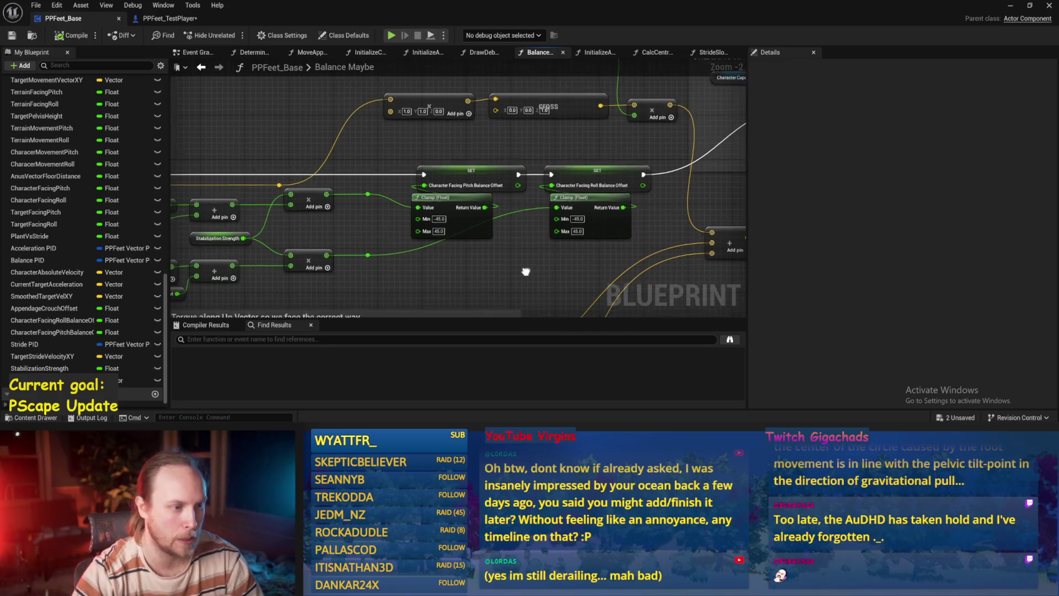
{"action": "scroll", "coordinate": [477, 237], "scroll_direction": "down", "scroll_amount": 3}
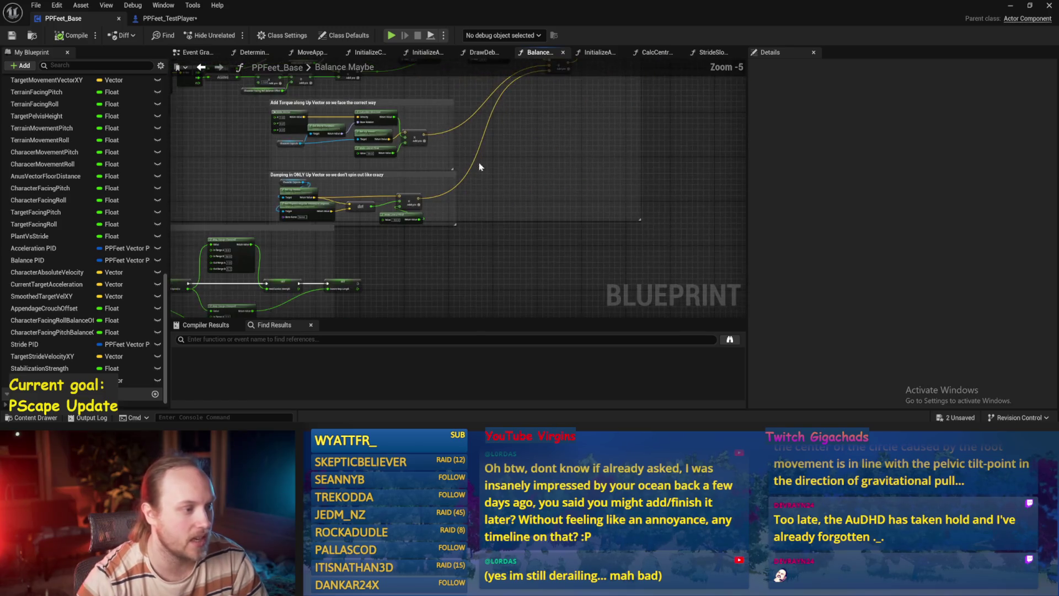
{"action": "scroll", "coordinate": [480, 167], "scroll_direction": "up", "scroll_amount": 3}
{"action": "mouse_move", "coordinate": [470, 220]}
{"action": "left_mouse_down"}
{"action": "mouse_move", "coordinate": [591, 134]}
{"action": "mouse_move", "coordinate": [654, 130]}
{"action": "left_mouse_up"}
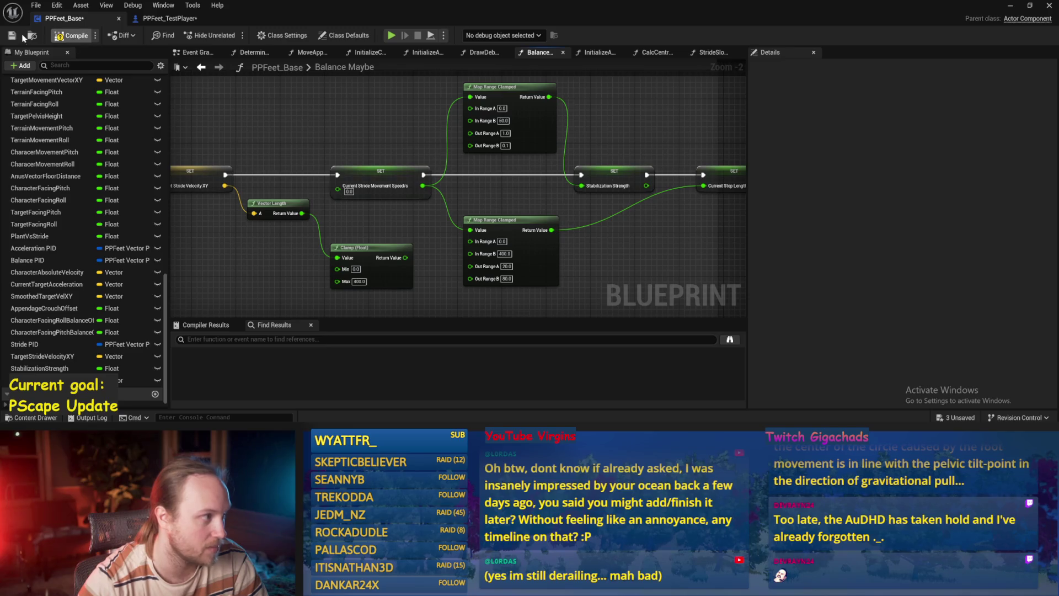
Step: Switch to PPFeet_Base's Event Graph and compile the Blueprint
{"action": "key", "text": "alt+Tab"}
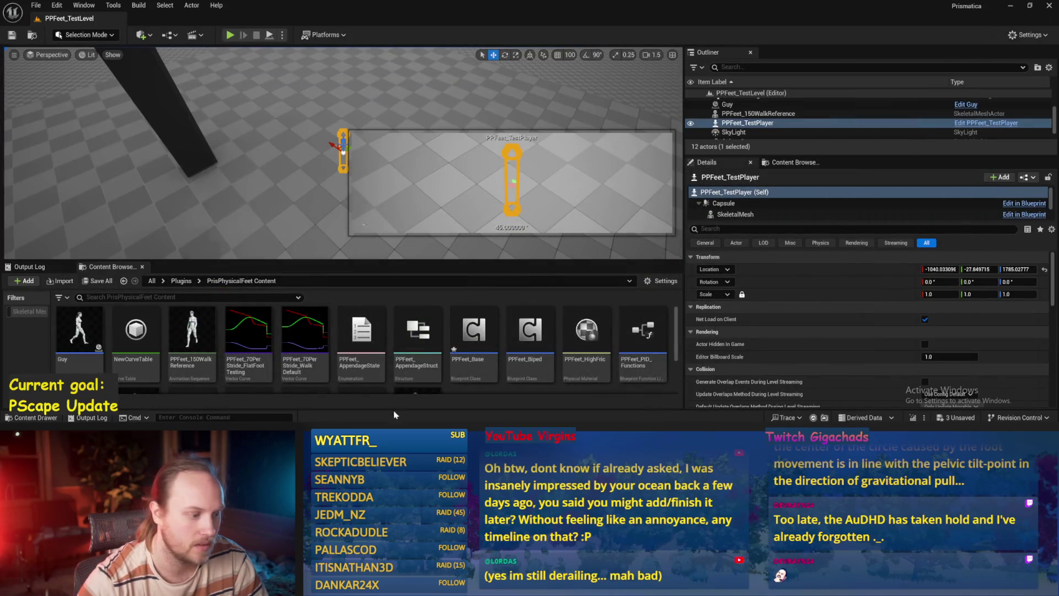
{"action": "key", "text": "alt+Tab"}
{"action": "left_click", "coordinate": [194, 52]}
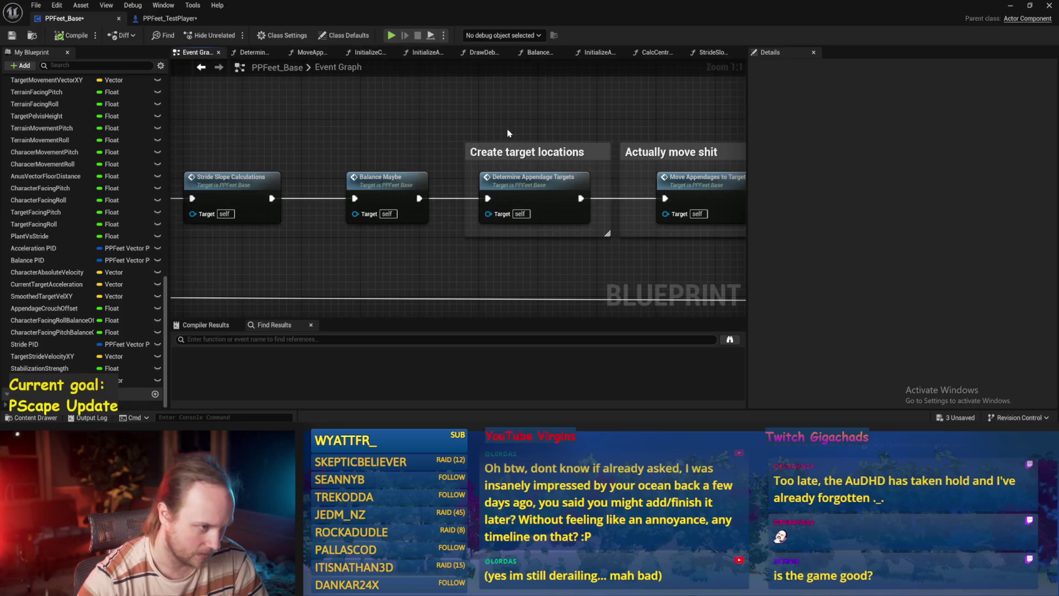
{"action": "mouse_move", "coordinate": [508, 128]}
{"action": "left_mouse_down"}
{"action": "mouse_move", "coordinate": [366, 236]}
{"action": "mouse_move", "coordinate": [569, 168]}
{"action": "mouse_move", "coordinate": [466, 213]}
{"action": "mouse_move", "coordinate": [466, 111]}
{"action": "left_mouse_up"}
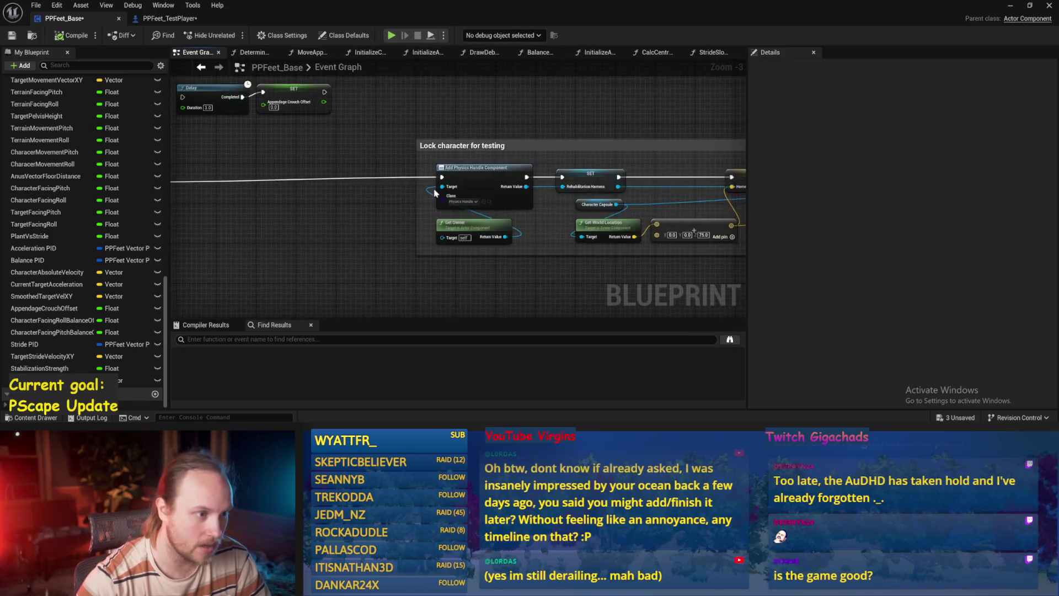
{"action": "scroll", "coordinate": [466, 165], "scroll_direction": "up", "scroll_amount": 2}
{"action": "left_click", "coordinate": [73, 36]}
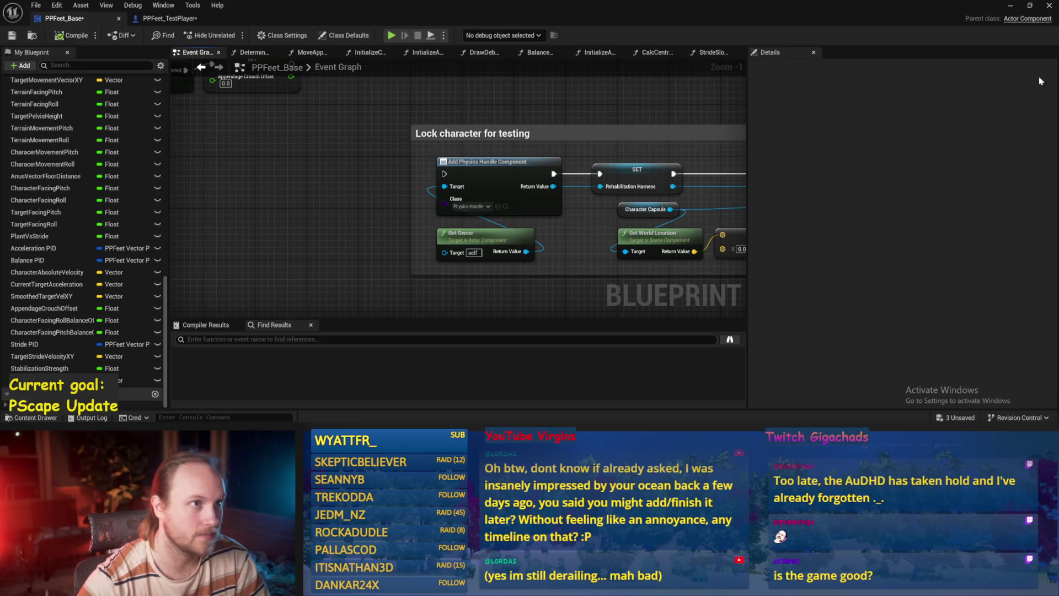
Step: Play-test the test level in fullscreen with F11, then stop with Esc
{"action": "left_click", "coordinate": [1031, 6]}
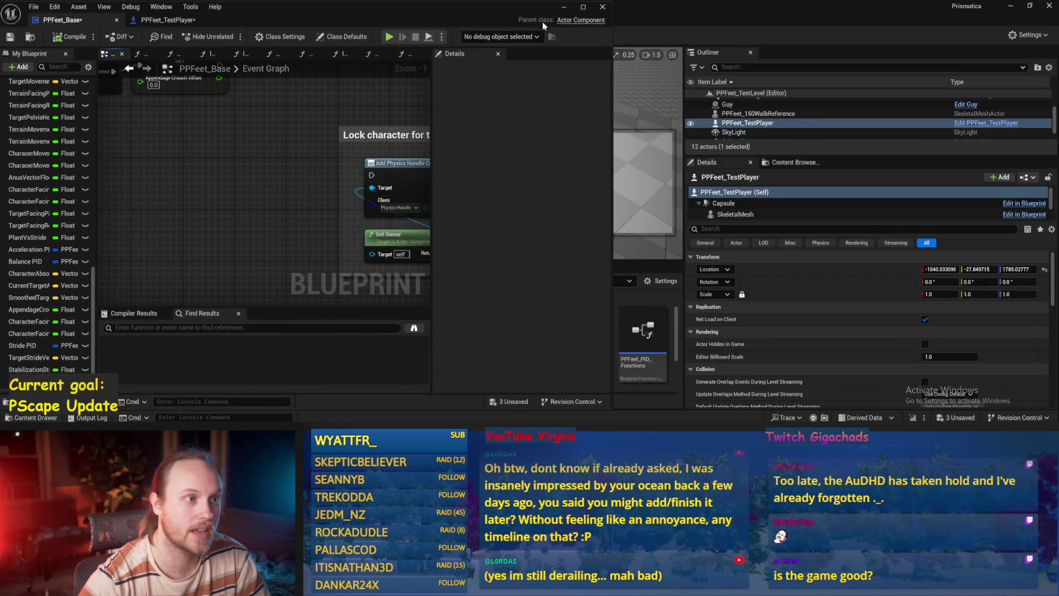
{"action": "left_click", "coordinate": [563, 6]}
{"action": "left_click", "coordinate": [523, 111]}
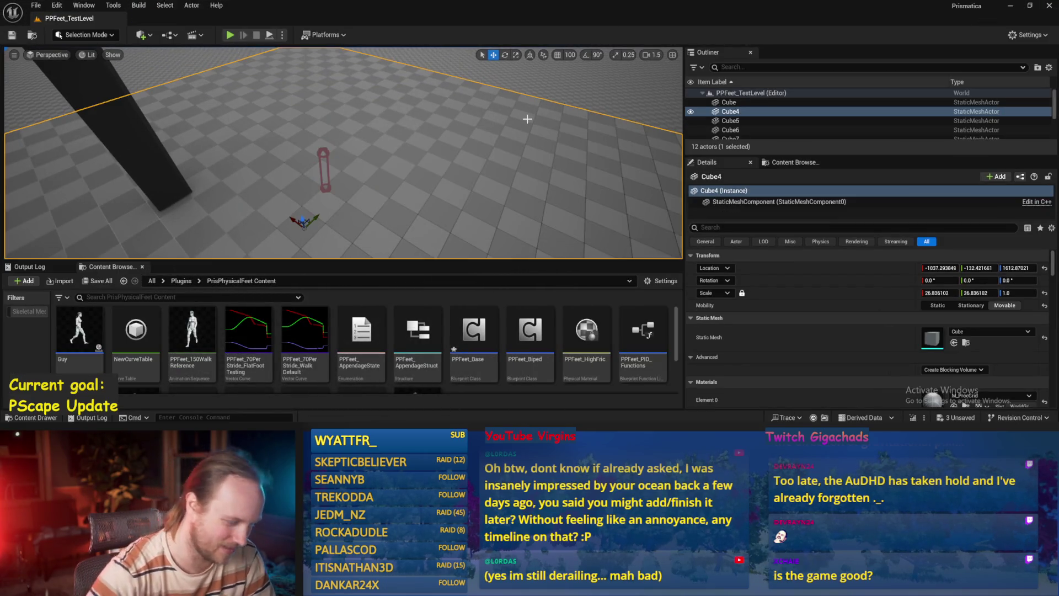
{"action": "key", "text": "alt+p"}
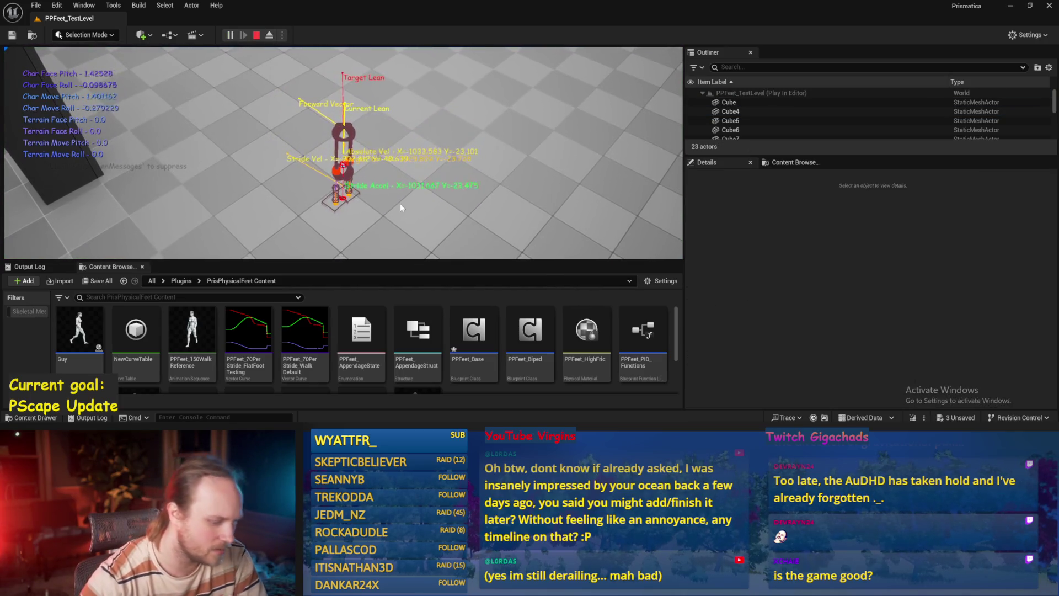
{"action": "key", "text": "F11"}
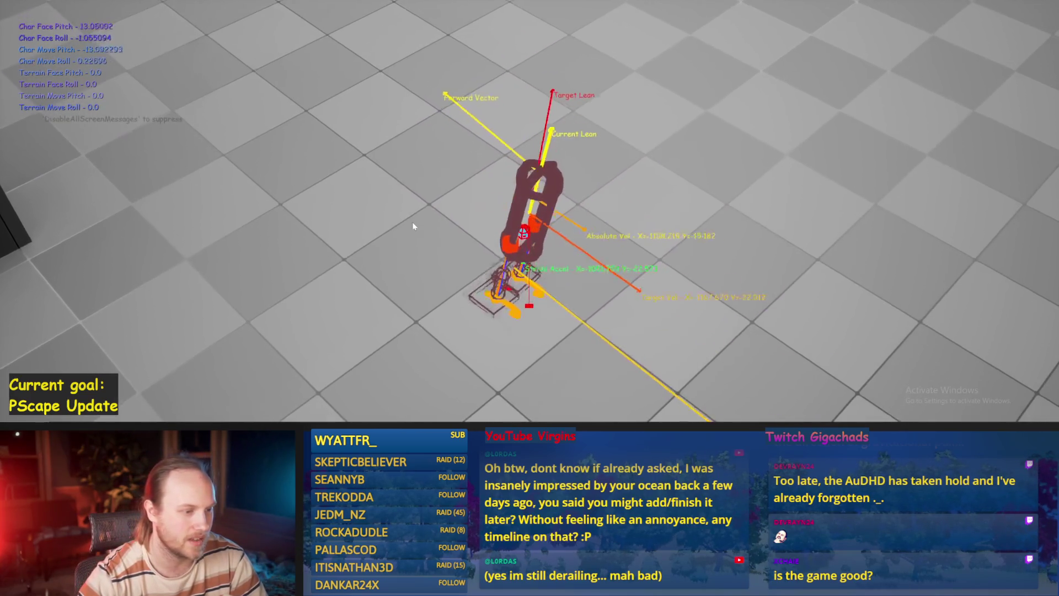
{"action": "key", "text": "Escape"}
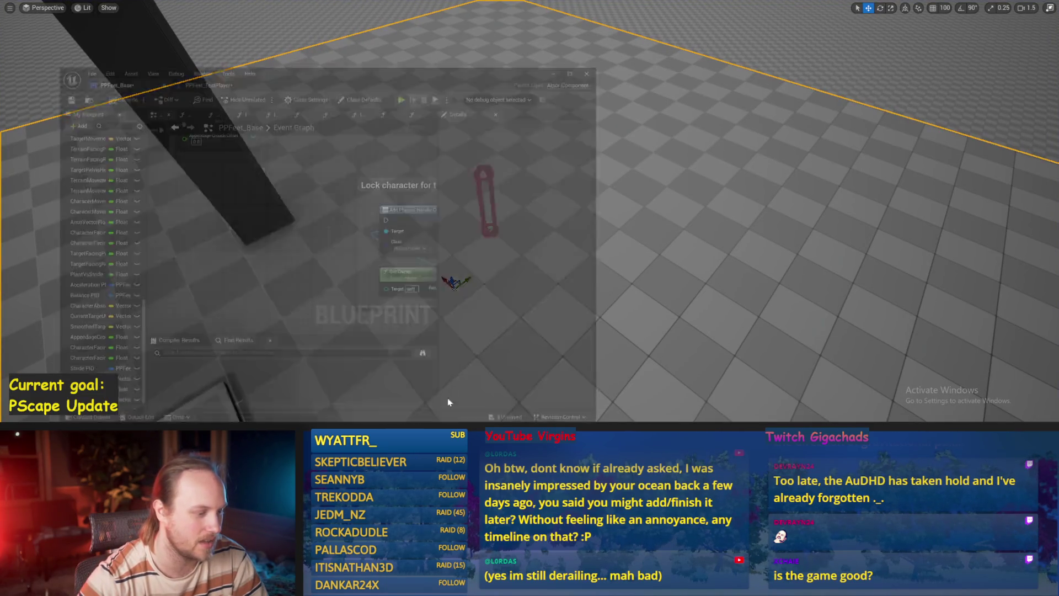
{"action": "scroll", "coordinate": [458, 212], "scroll_direction": "down", "scroll_amount": 4}
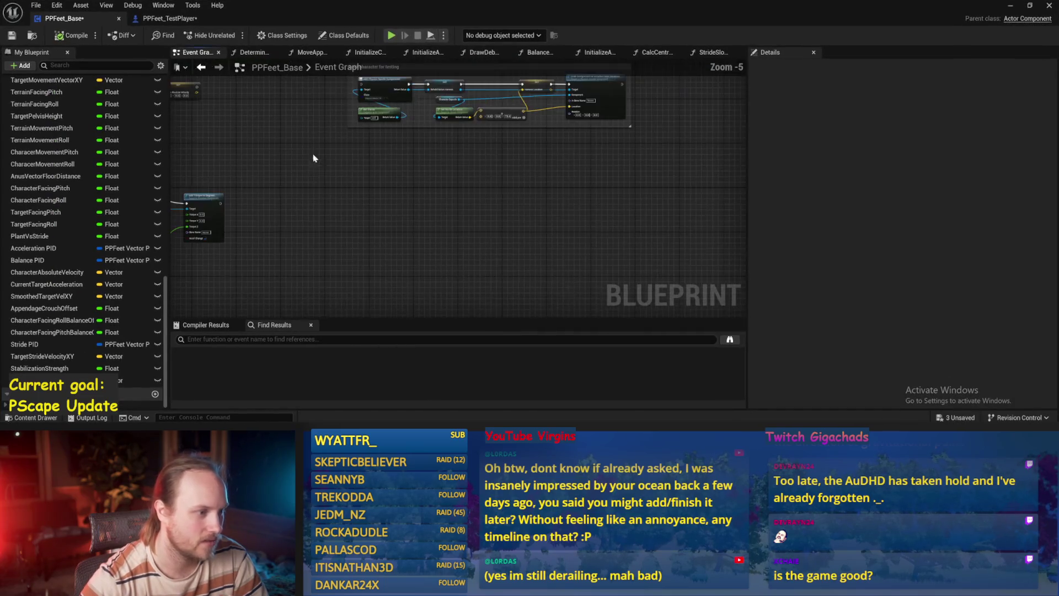
Step: In Balance Maybe, break the first input of the Add node feeding Add Torque in Degrees and save
{"action": "key", "text": "ctrl+s"}
{"action": "left_click_drag", "start_coordinate": [377, 207], "coordinate": [541, 101]}
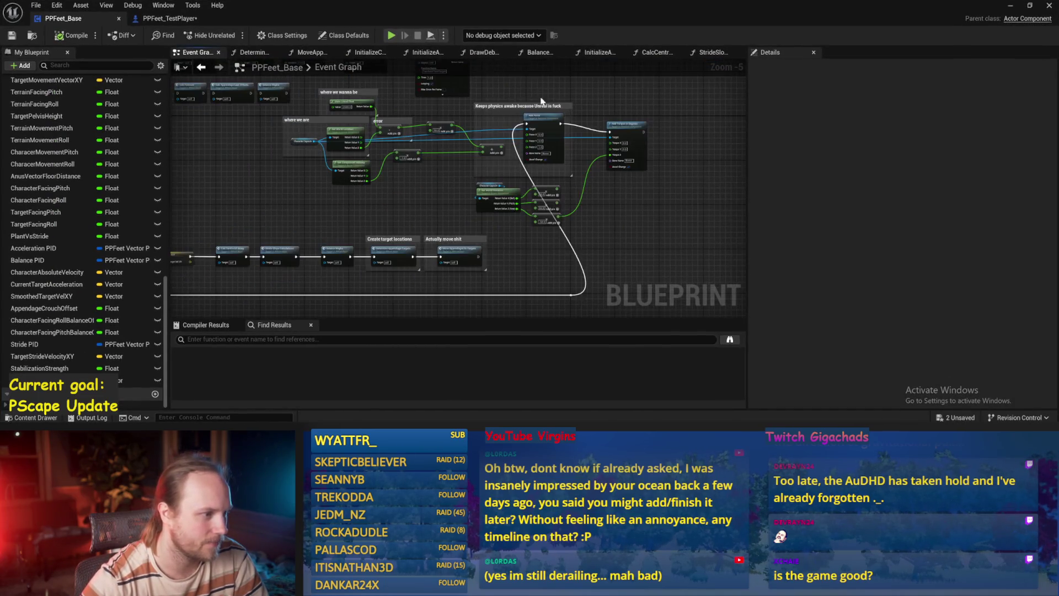
{"action": "scroll", "coordinate": [446, 237], "scroll_direction": "up", "scroll_amount": 3}
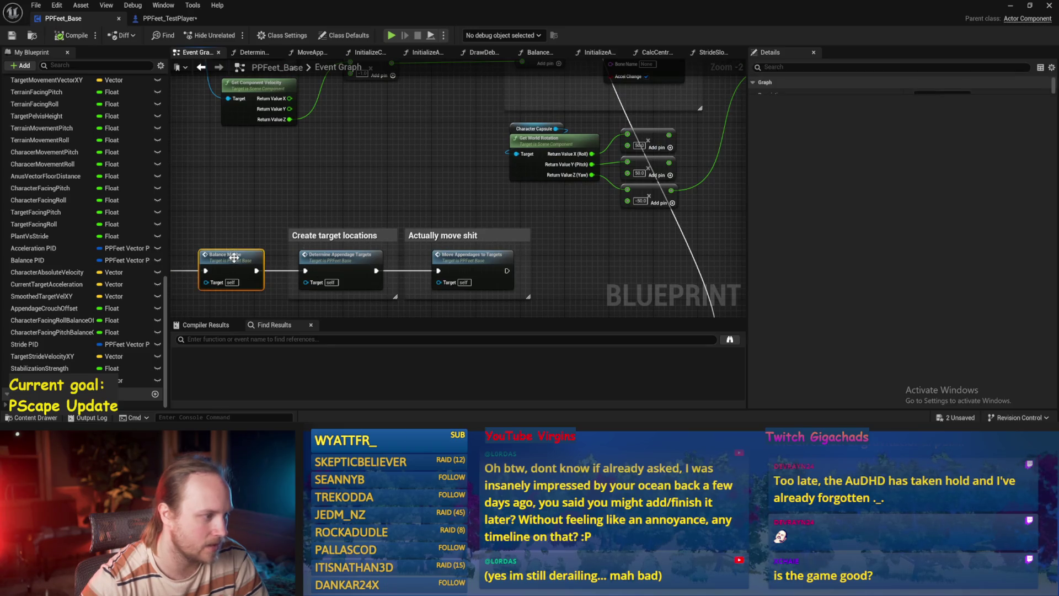
{"action": "double_click", "coordinate": [235, 260]}
{"action": "scroll", "coordinate": [611, 167], "scroll_direction": "down", "scroll_amount": 1}
{"action": "mouse_move", "coordinate": [331, 161]}
{"action": "left_mouse_down"}
{"action": "mouse_move", "coordinate": [537, 229]}
{"action": "mouse_move", "coordinate": [523, 117]}
{"action": "mouse_move", "coordinate": [524, 170]}
{"action": "left_mouse_up"}
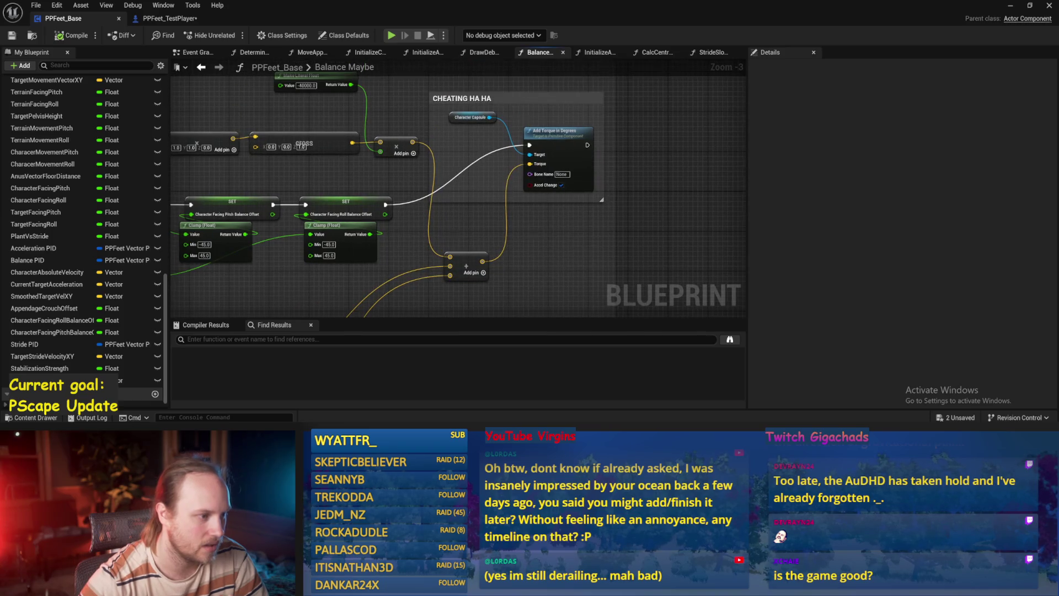
{"action": "scroll", "coordinate": [506, 247], "scroll_direction": "up", "scroll_amount": 2}
{"action": "left_click", "coordinate": [498, 252], "text": "alt"}
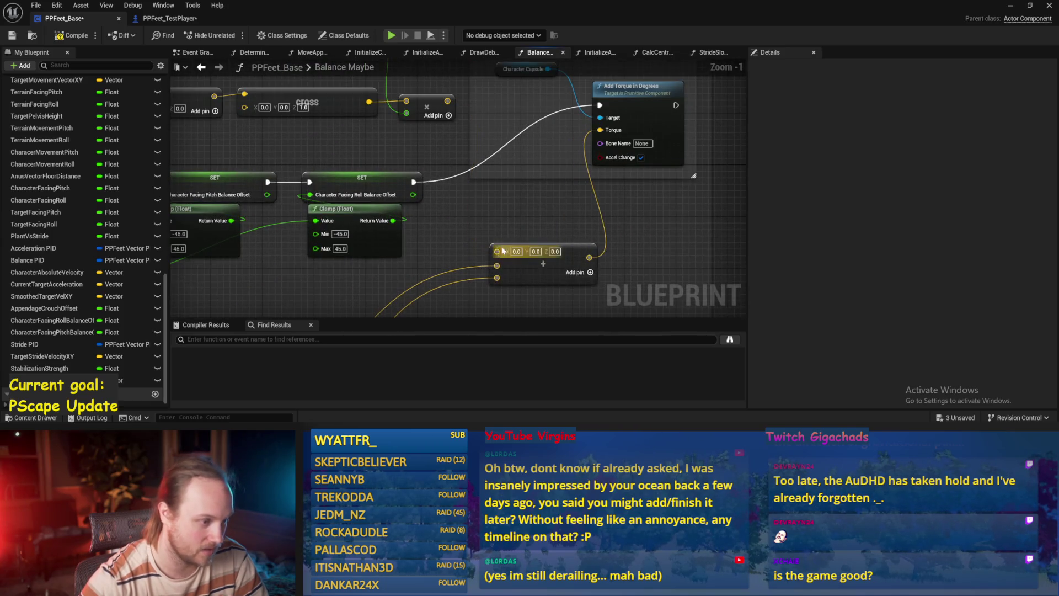
{"action": "left_click_drag", "start_coordinate": [503, 251], "coordinate": [436, 272]}
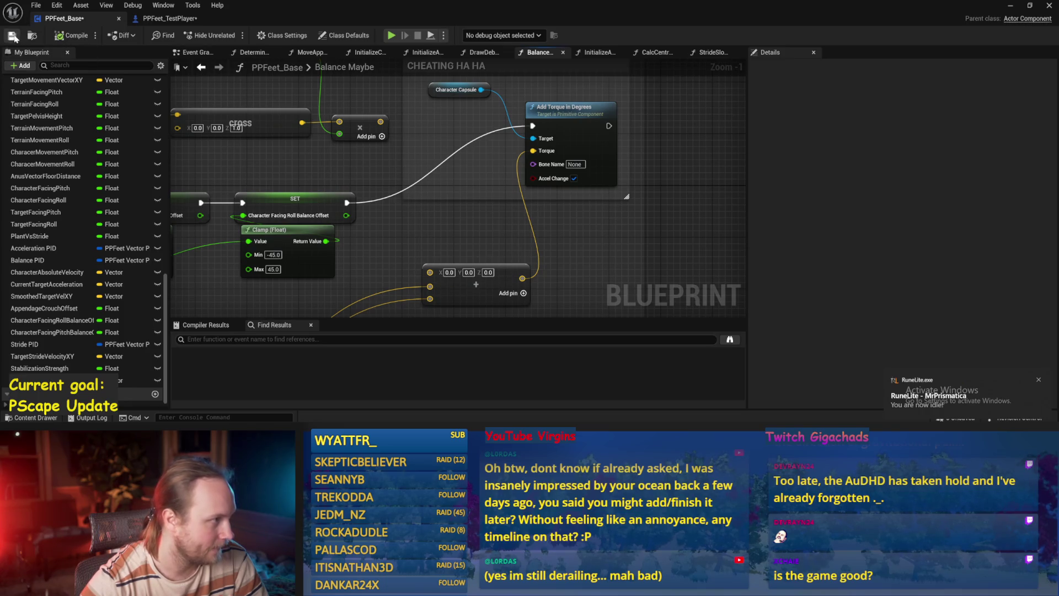
{"action": "left_click", "coordinate": [12, 36]}
Step: Play-test the rig three times in the test level, then return to Balance Maybe
{"action": "left_click", "coordinate": [1011, 5]}
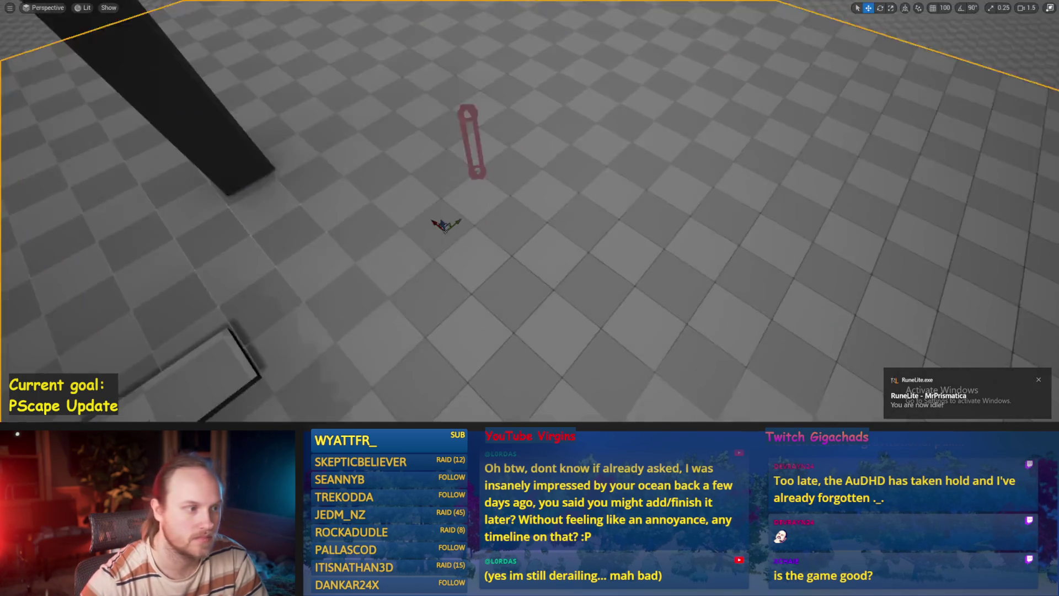
{"action": "key", "text": "alt+p"}
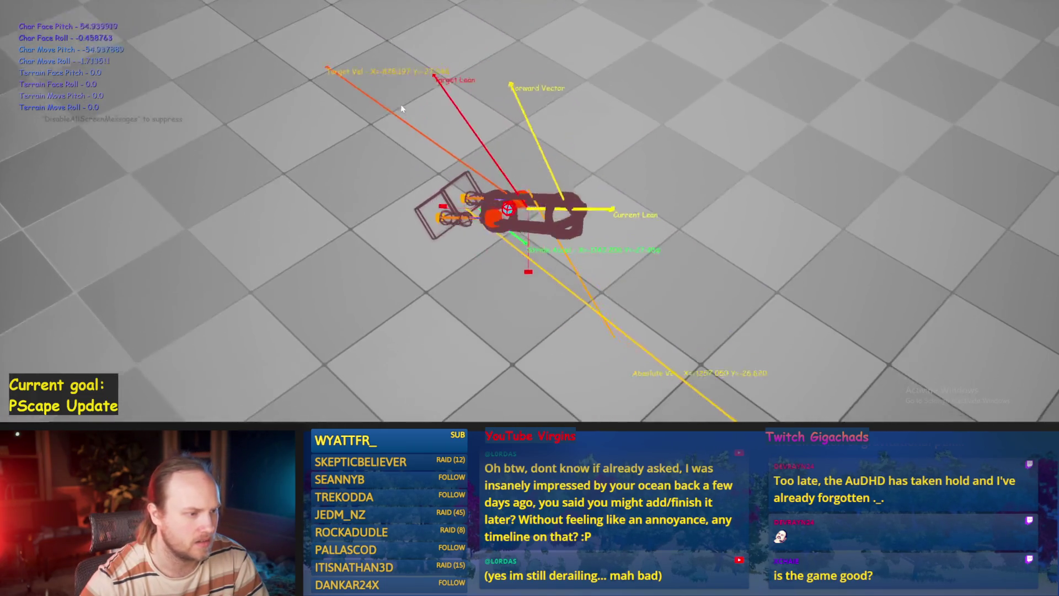
{"action": "key", "text": "Escape"}
{"action": "key", "text": "alt+p"}
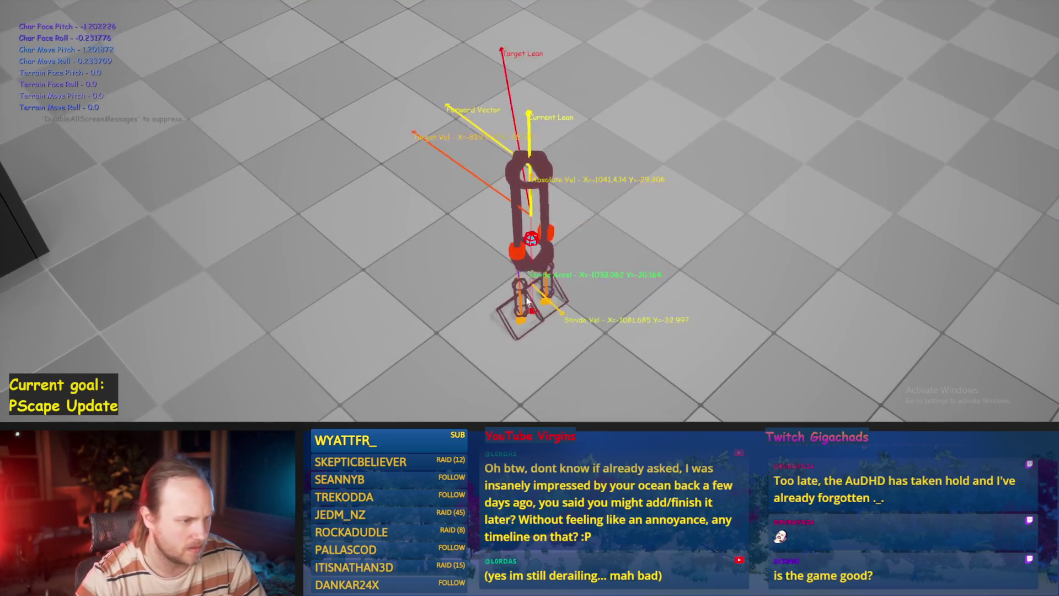
{"action": "key", "text": "Escape"}
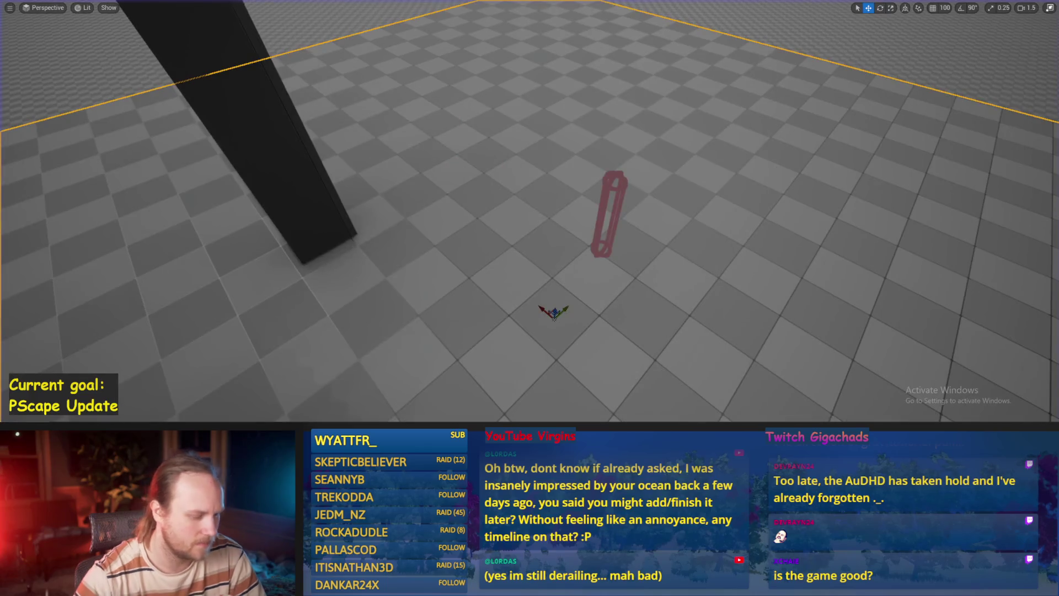
{"action": "key", "text": "alt+p"}
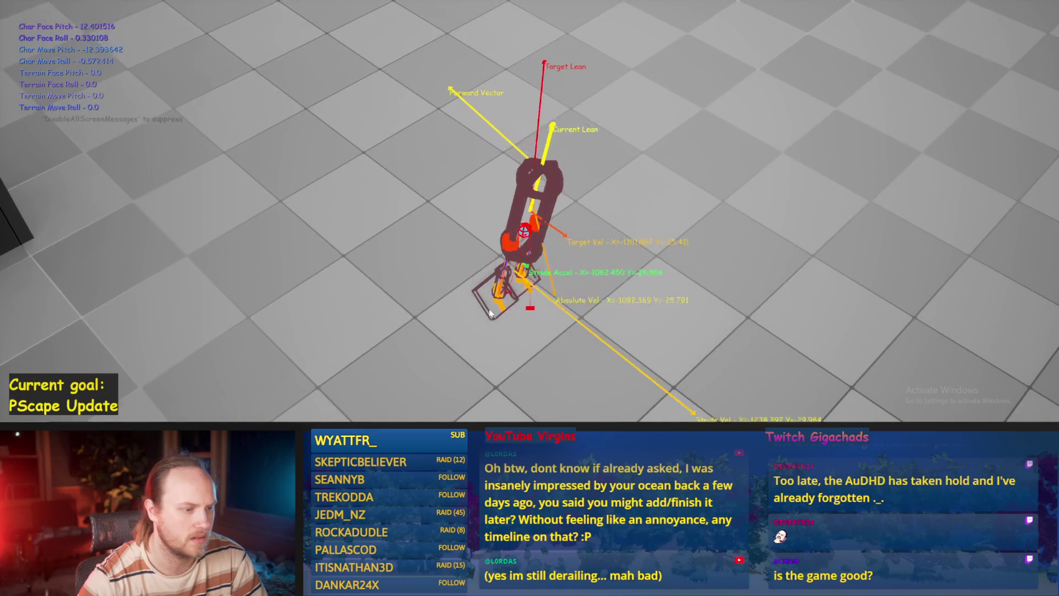
{"action": "key", "text": "Escape"}
{"action": "key", "text": "alt+Tab"}
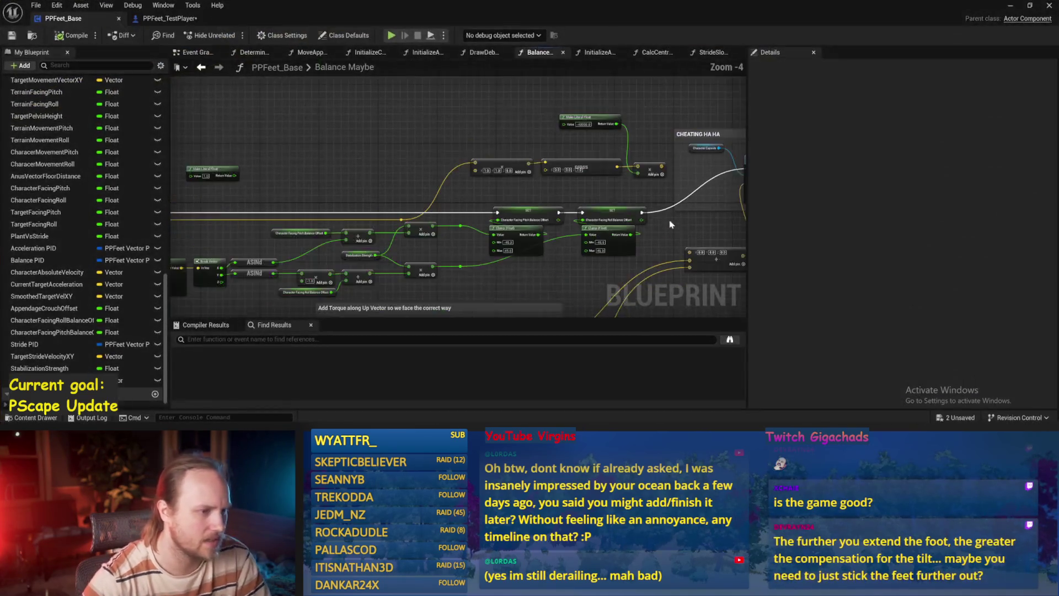
Step: Set Balance PID's ProportionalFactor to 0.001 and save PPFeet_Base
{"action": "left_click_drag", "start_coordinate": [445, 239], "coordinate": [745, 184]}
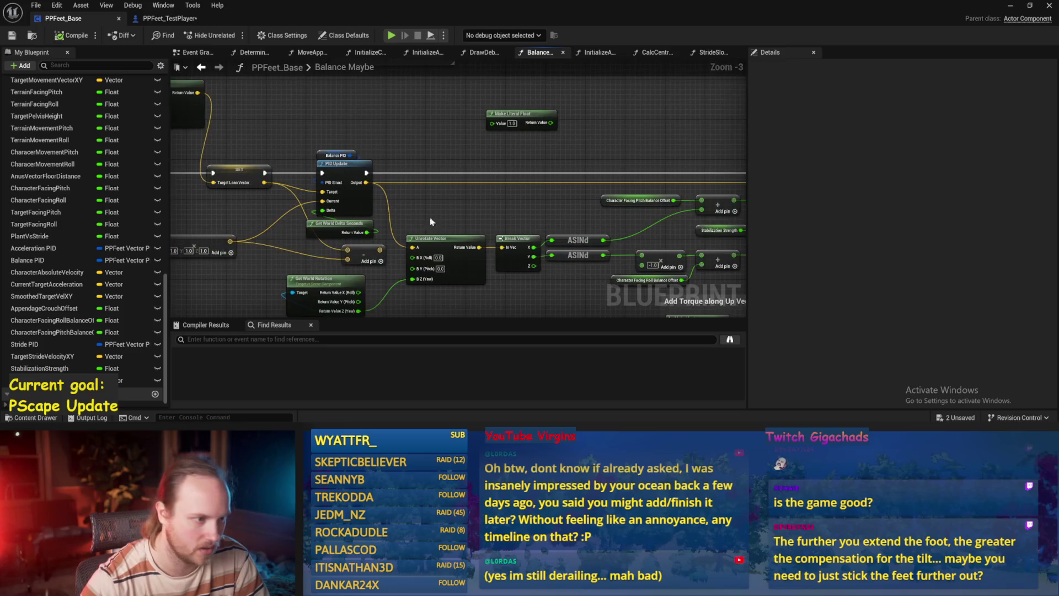
{"action": "scroll", "coordinate": [508, 183], "scroll_direction": "up", "scroll_amount": 1}
{"action": "left_click", "coordinate": [422, 123]}
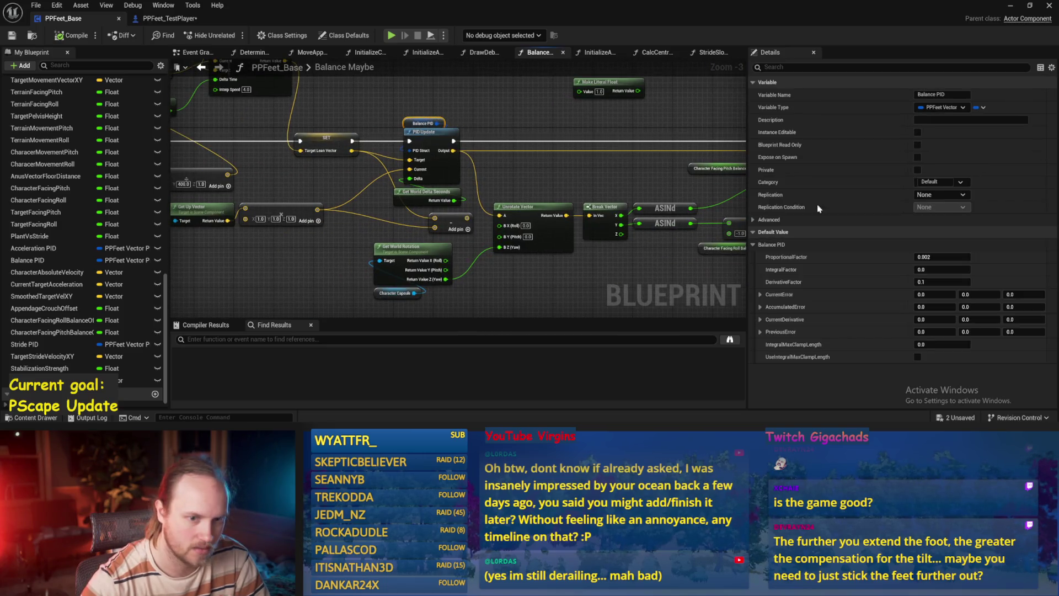
{"action": "left_click", "coordinate": [938, 257]}
{"action": "type", "text": "0.00"}
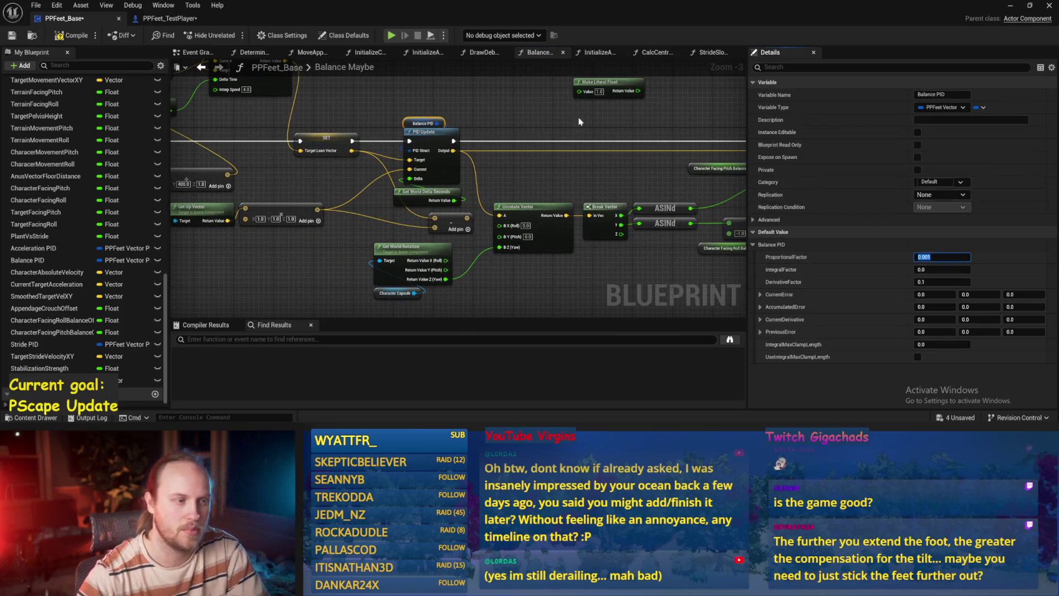
{"action": "key", "text": "ctrl+s"}
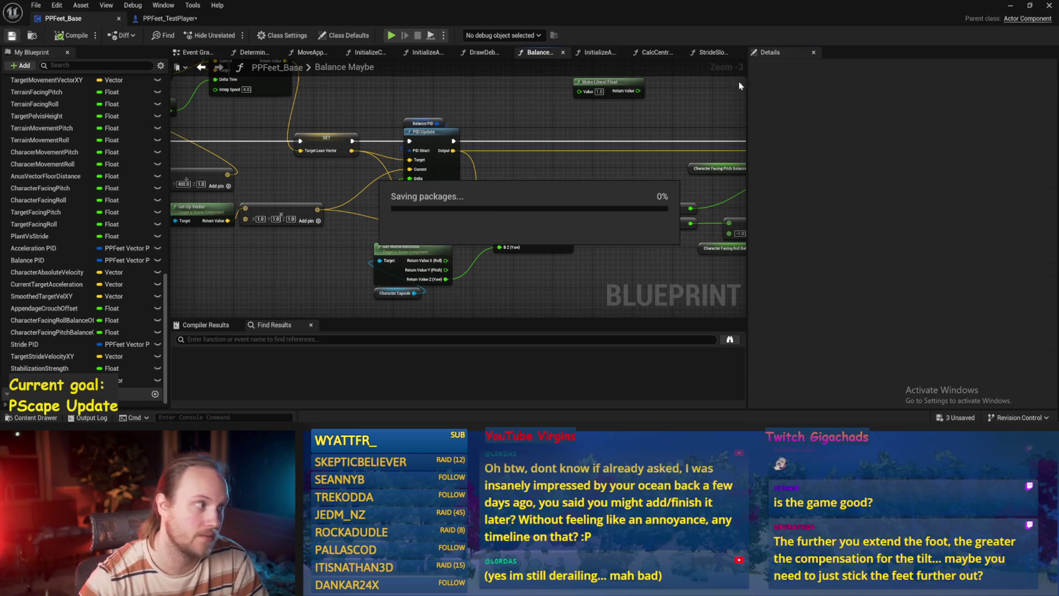
Step: Play-test the walking rig twice in the test level
{"action": "left_click", "coordinate": [1011, 5]}
{"action": "key", "text": "alt+p"}
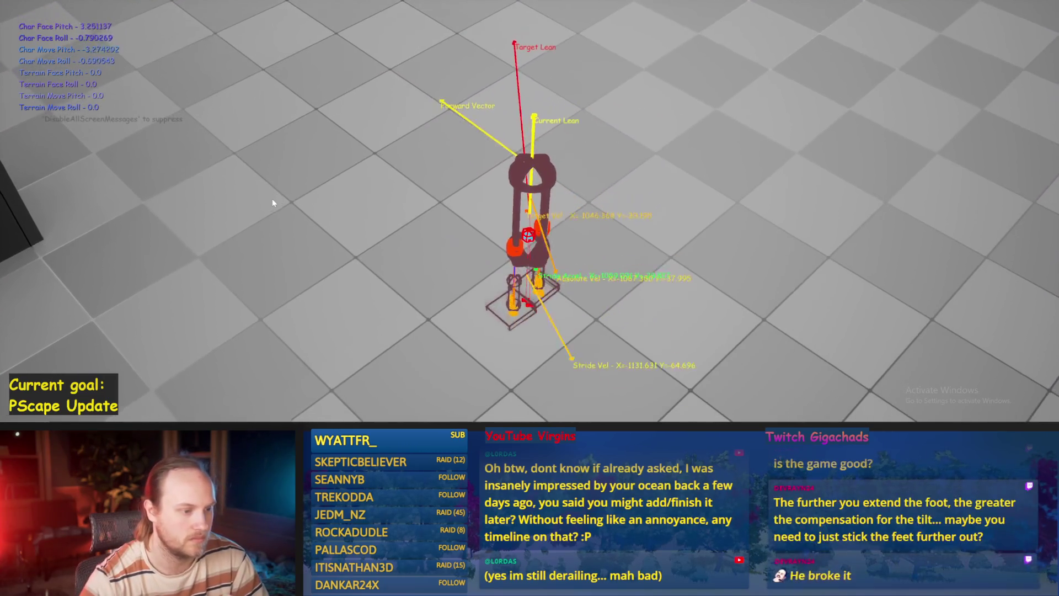
{"action": "key", "text": "Escape"}
{"action": "key", "text": "alt+p"}
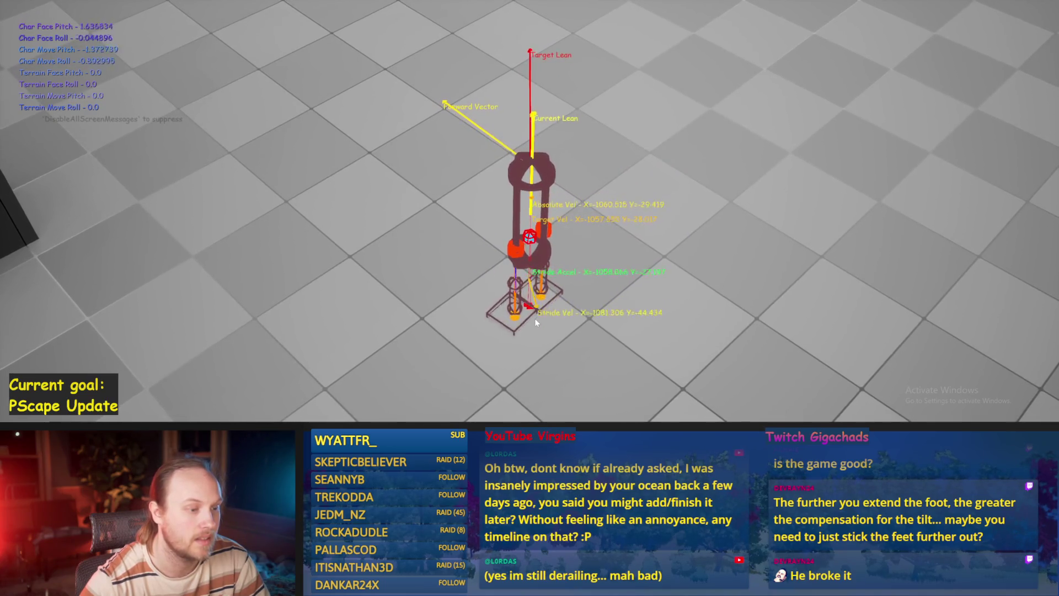
{"action": "key", "text": "Escape"}
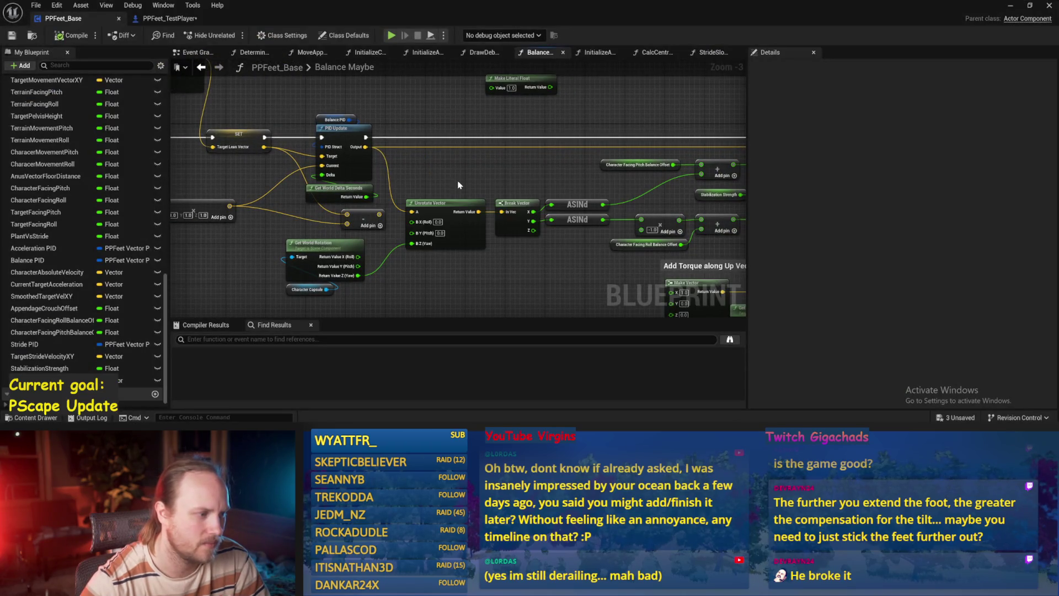
Step: Change Balance PID's DerivativeFactor to 0.05 and compile PPFeet_Base
{"action": "mouse_move", "coordinate": [458, 181]}
{"action": "left_mouse_down"}
{"action": "mouse_move", "coordinate": [225, 188]}
{"action": "mouse_move", "coordinate": [555, 170]}
{"action": "left_mouse_up"}
{"action": "scroll", "coordinate": [555, 170], "scroll_direction": "up", "scroll_amount": 2}
{"action": "left_click", "coordinate": [465, 117]}
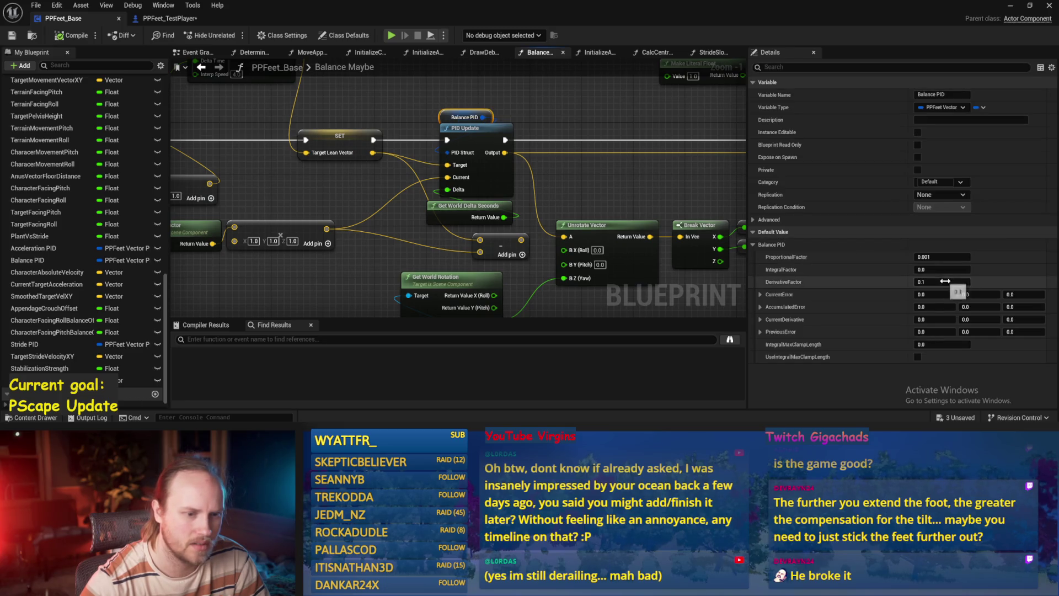
{"action": "left_click", "coordinate": [944, 281]}
{"action": "type", "text": "0.05"}
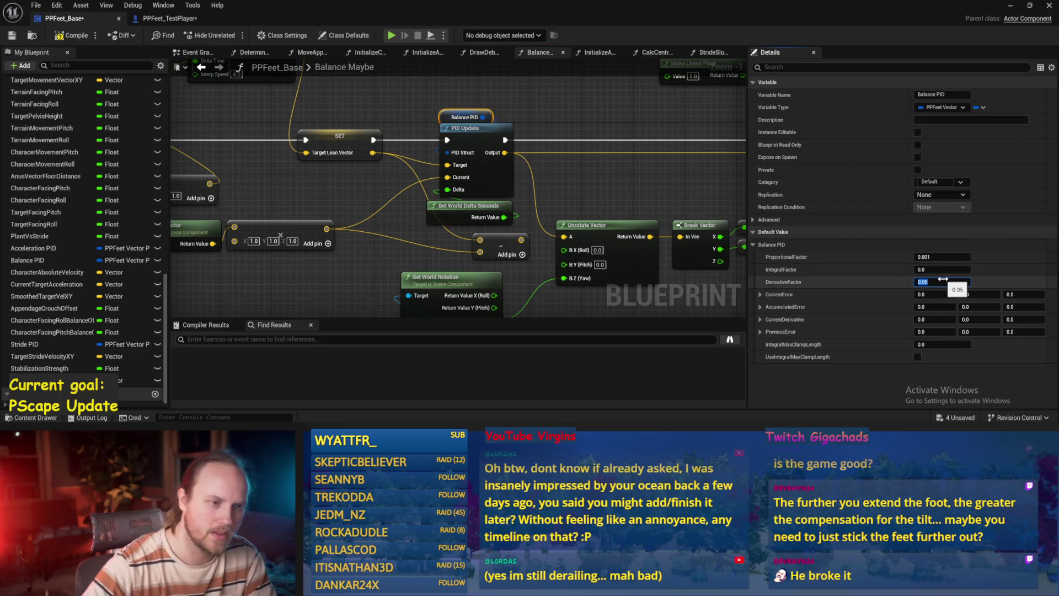
{"action": "key", "text": "Return"}
{"action": "left_click", "coordinate": [618, 126]}
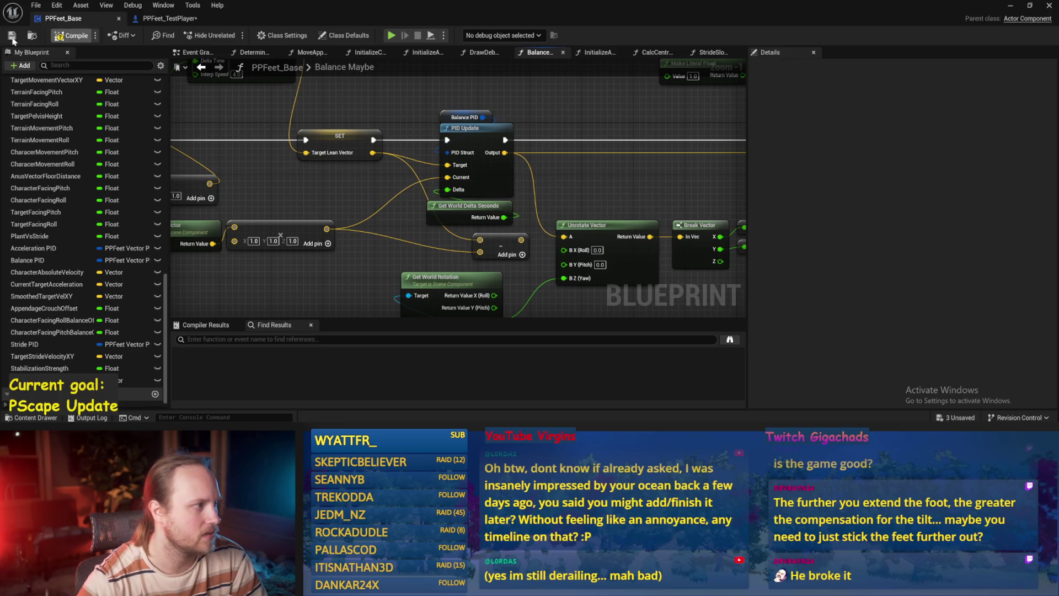
Step: Play-test the rig in the test level until it topples, then stop
{"action": "scroll", "coordinate": [466, 161], "scroll_direction": "down", "scroll_amount": 2}
{"action": "left_click_drag", "start_coordinate": [306, 196], "coordinate": [497, 195]}
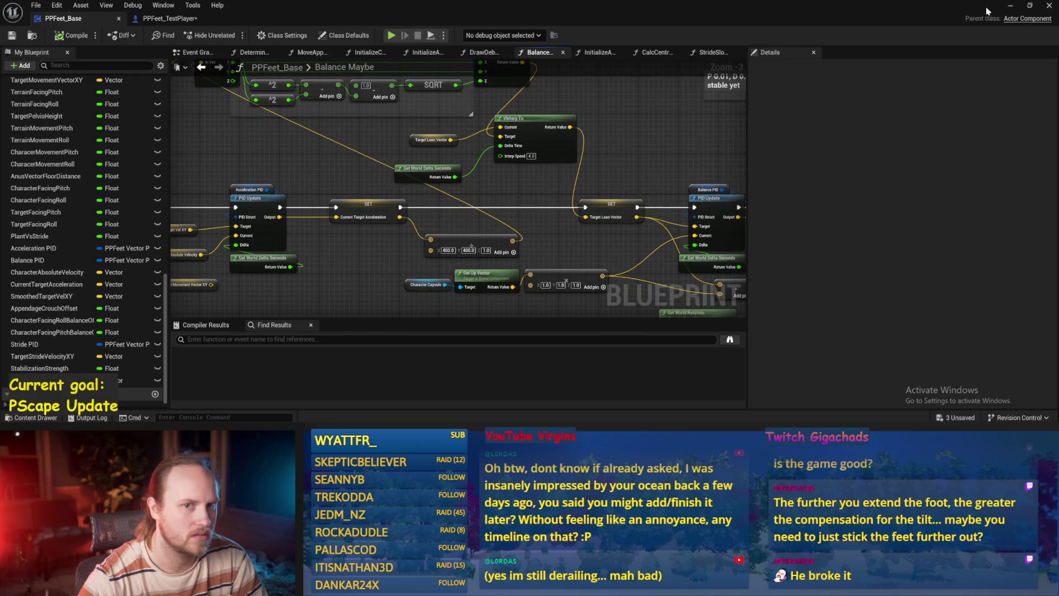
{"action": "left_click", "coordinate": [1011, 6]}
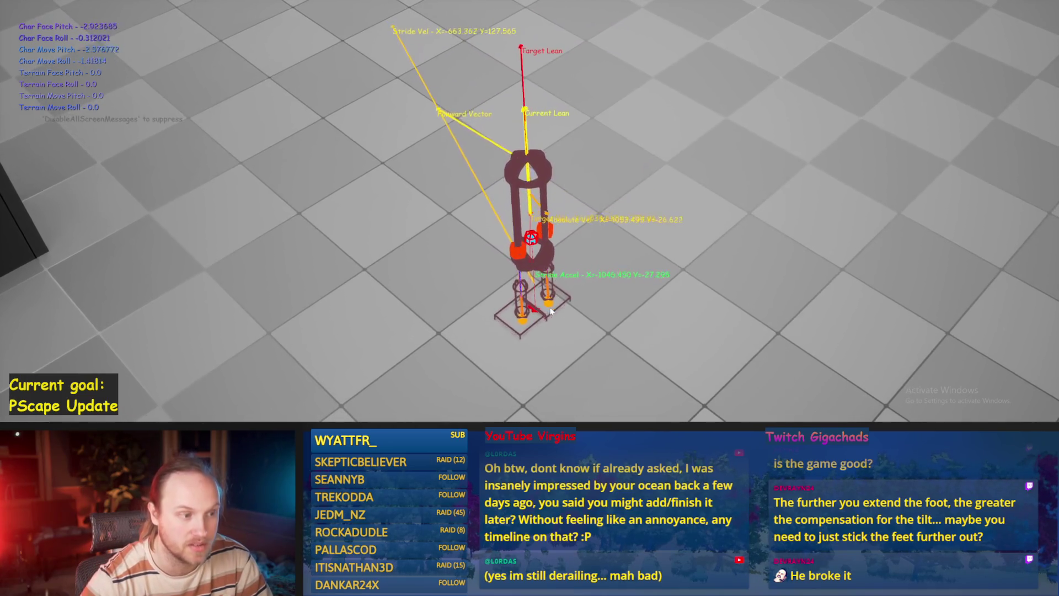
{"action": "key", "text": "Escape"}
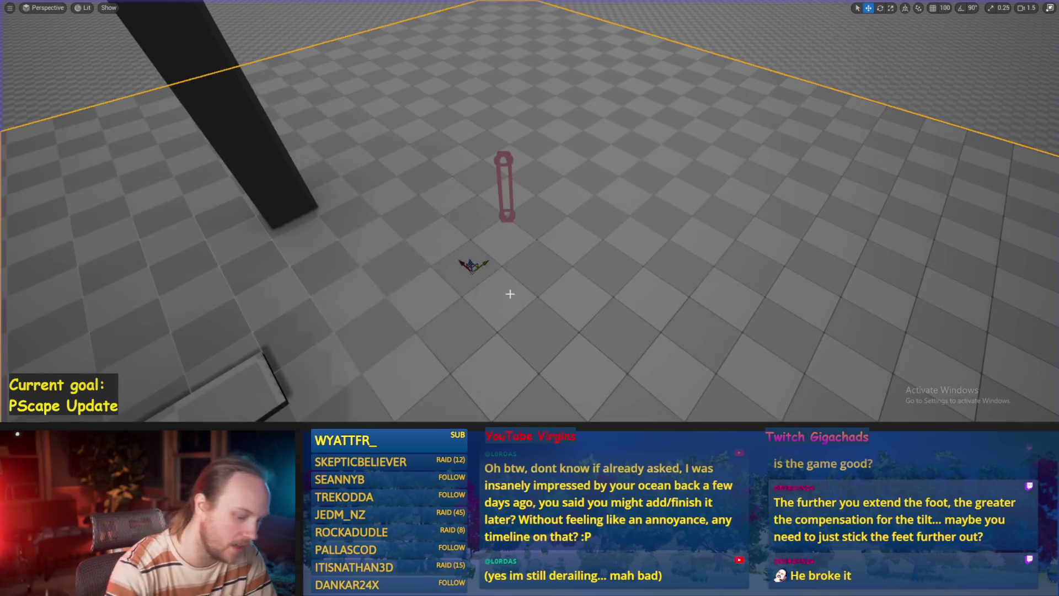
Step: Run one more play-test of the rig and restore the editor layout
{"action": "key", "text": "alt+p"}
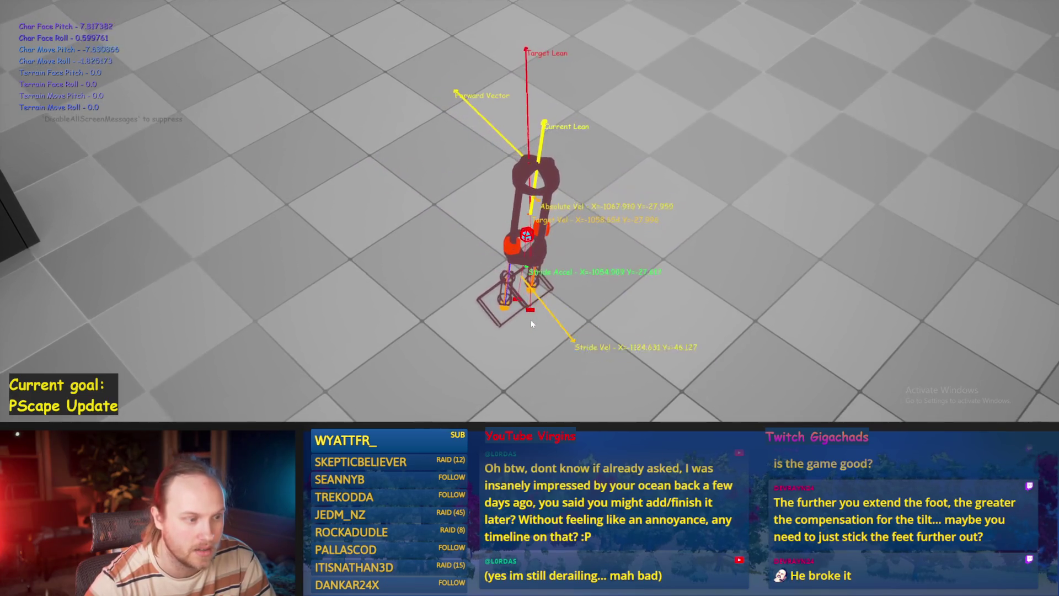
{"action": "key", "text": "Escape"}
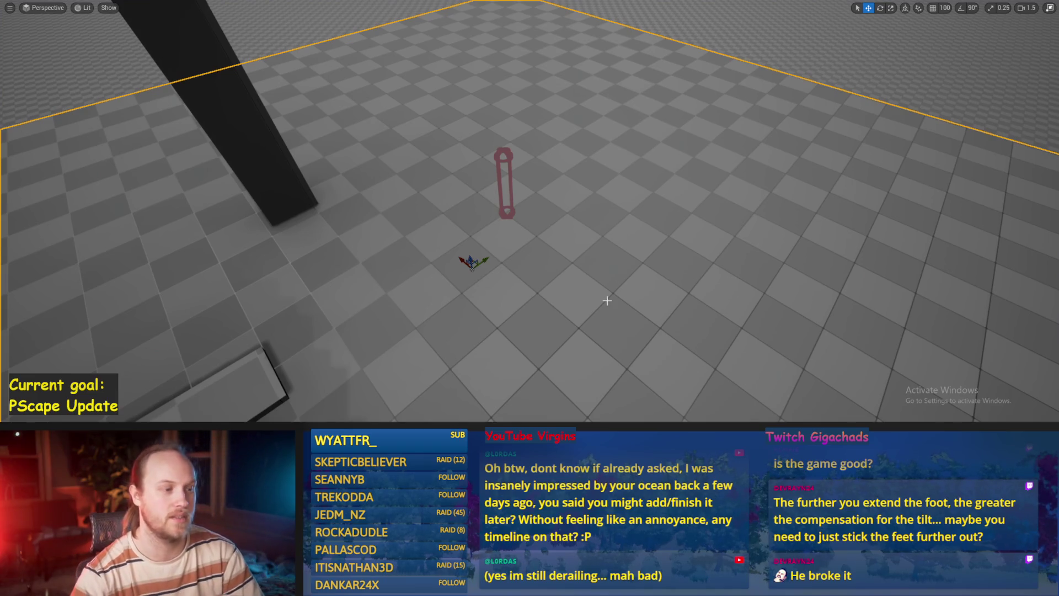
{"action": "key", "text": "F11"}
Step: Bring back the PPFeet_Base Blueprint editor and save it
{"action": "mouse_move", "coordinate": [404, 419]}
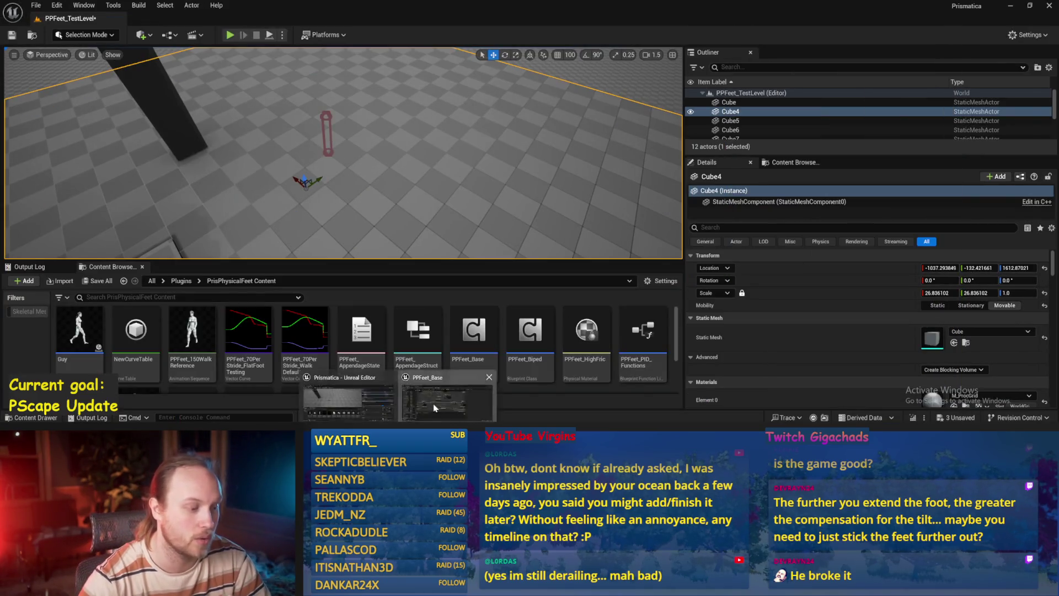
{"action": "left_click", "coordinate": [399, 390]}
{"action": "key", "text": "ctrl+s"}
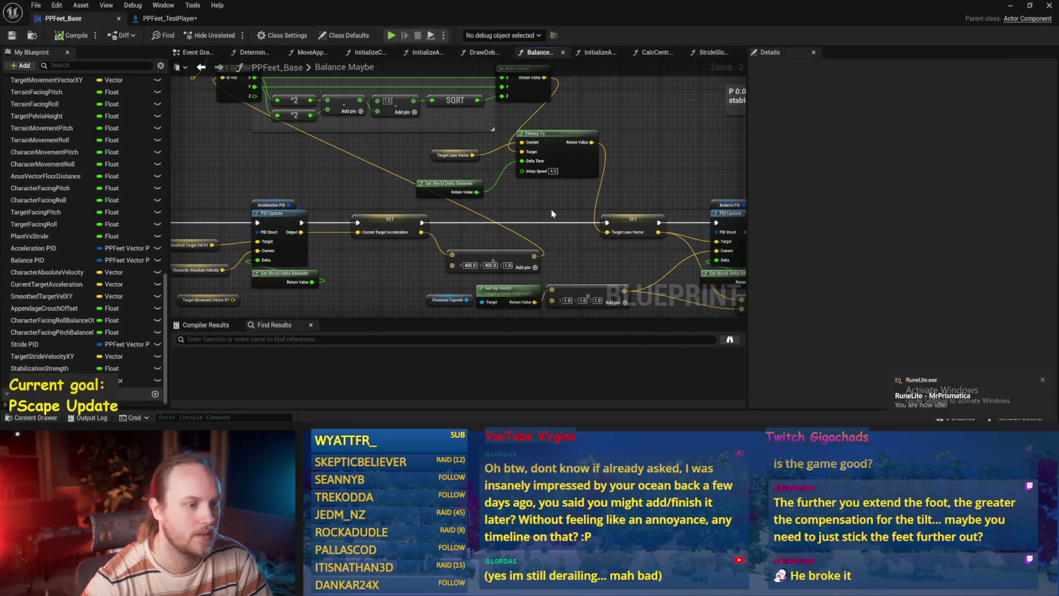
Step: Wire the Clamp (Float) result into SET Current Stride Movement Speed/s and compile
{"action": "key", "text": "ctrl+s"}
{"action": "scroll", "coordinate": [456, 246], "scroll_direction": "down", "scroll_amount": 2}
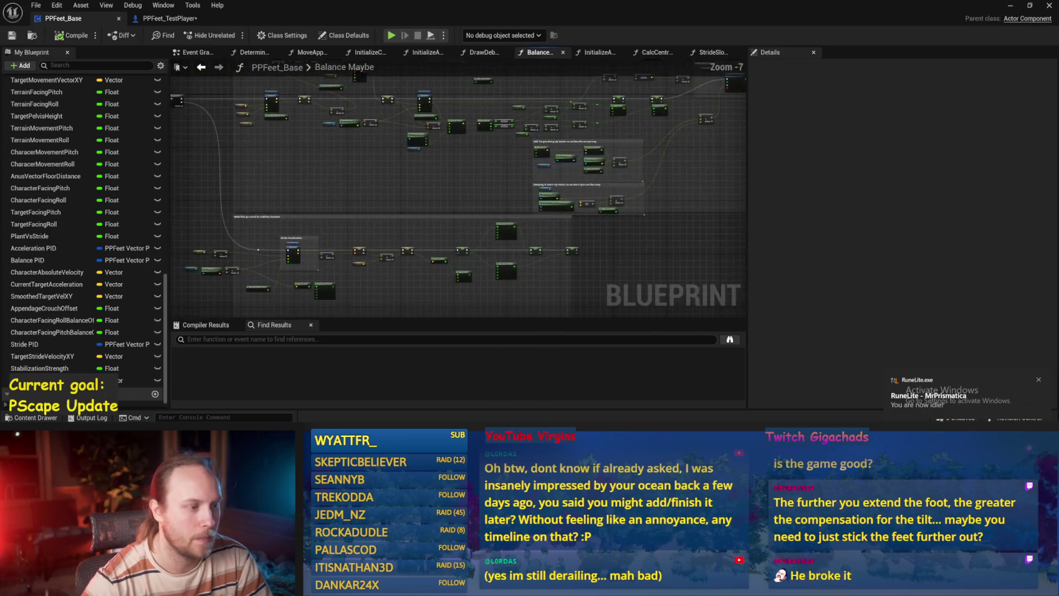
{"action": "scroll", "coordinate": [456, 242], "scroll_direction": "up", "scroll_amount": 3}
{"action": "mouse_move", "coordinate": [583, 216]}
{"action": "left_mouse_down"}
{"action": "mouse_move", "coordinate": [500, 158]}
{"action": "mouse_move", "coordinate": [515, 148]}
{"action": "left_mouse_up"}
{"action": "left_click", "coordinate": [88, 38]}
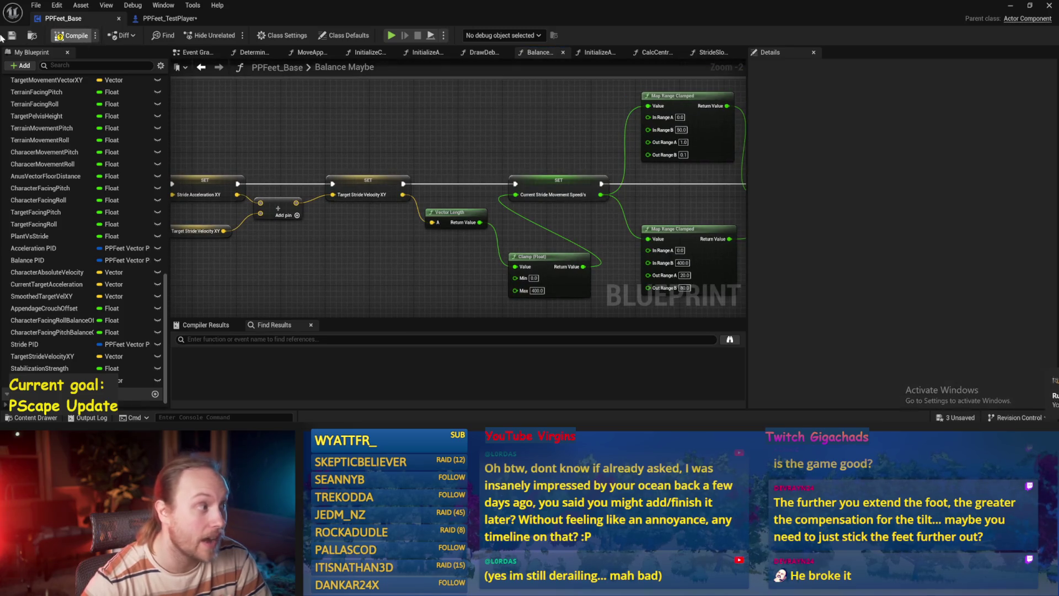
Step: Inspect the Stride Acceleration PID, stride velocity SET, Vector Length, clamp and map range nodes
{"action": "scroll", "coordinate": [524, 121], "scroll_direction": "down", "scroll_amount": 3}
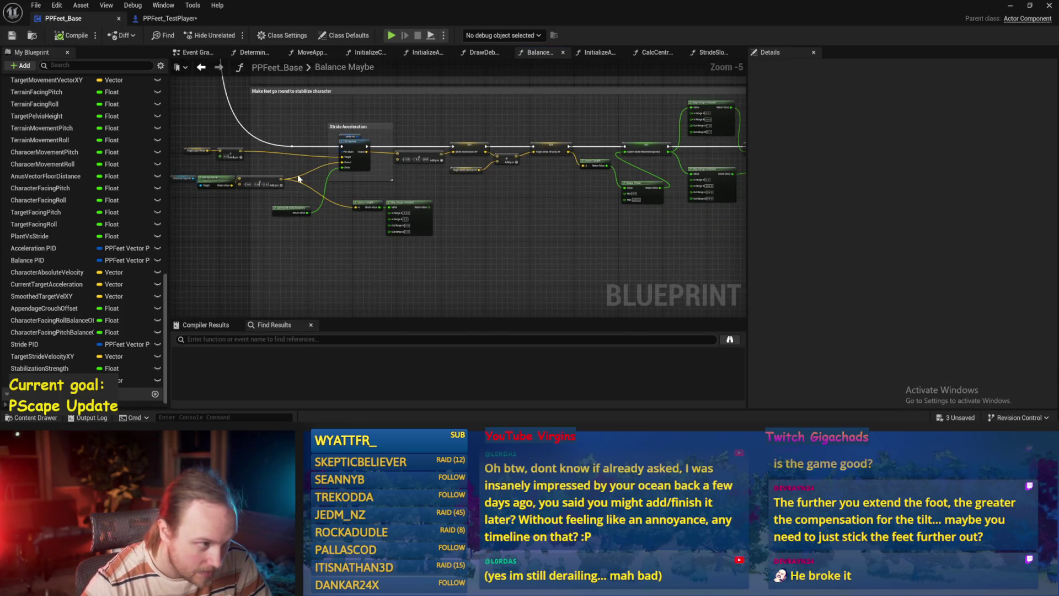
{"action": "scroll", "coordinate": [216, 160], "scroll_direction": "up", "scroll_amount": 3}
{"action": "scroll", "coordinate": [294, 163], "scroll_direction": "down", "scroll_amount": 1}
{"action": "scroll", "coordinate": [468, 132], "scroll_direction": "up", "scroll_amount": 1}
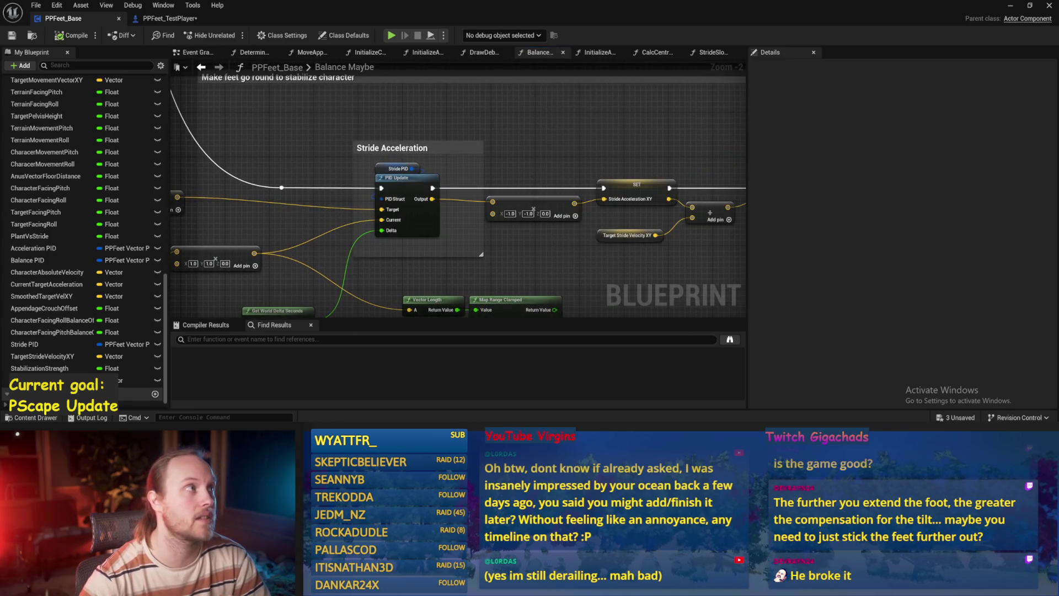
{"action": "left_click_drag", "start_coordinate": [175, 240], "coordinate": [341, 195]}
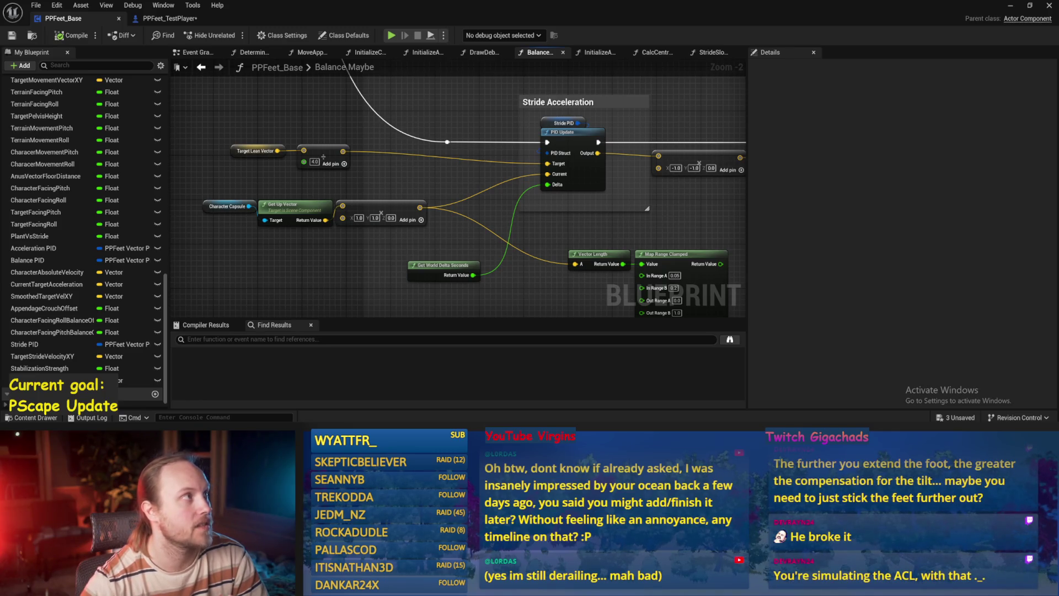
{"action": "mouse_move", "coordinate": [584, 198]}
{"action": "left_mouse_down"}
{"action": "mouse_move", "coordinate": [489, 207]}
{"action": "mouse_move", "coordinate": [439, 177]}
{"action": "left_mouse_up"}
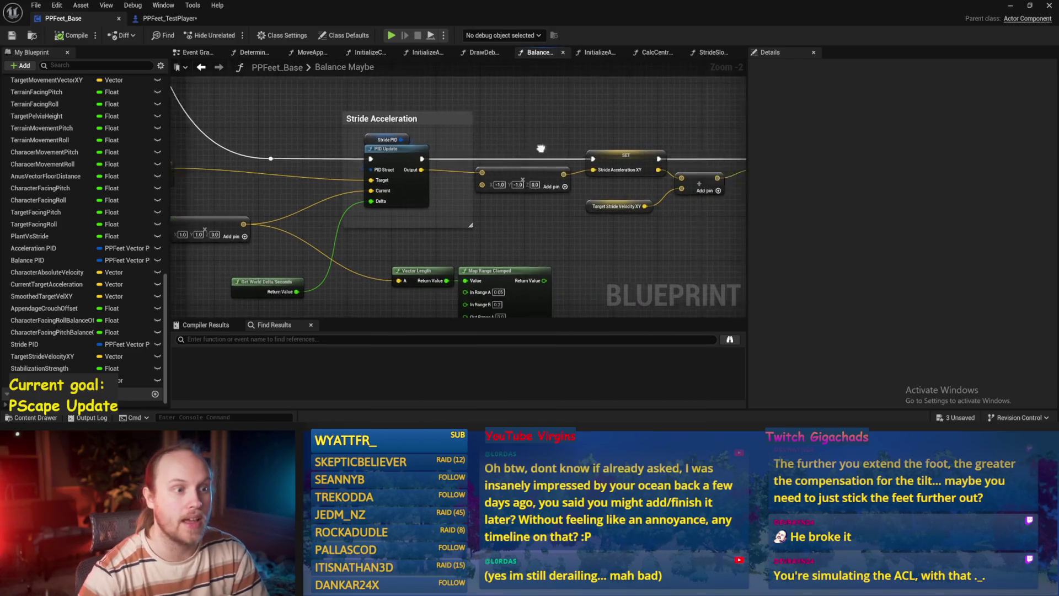
{"action": "left_click_drag", "start_coordinate": [542, 149], "coordinate": [265, 150]}
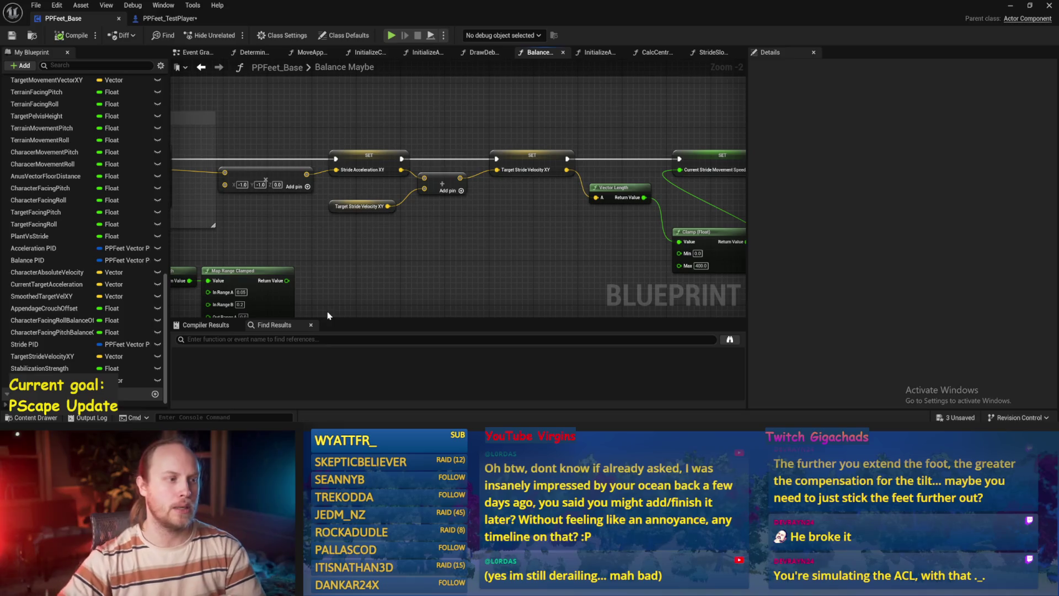
{"action": "left_click_drag", "start_coordinate": [318, 148], "coordinate": [647, 243]}
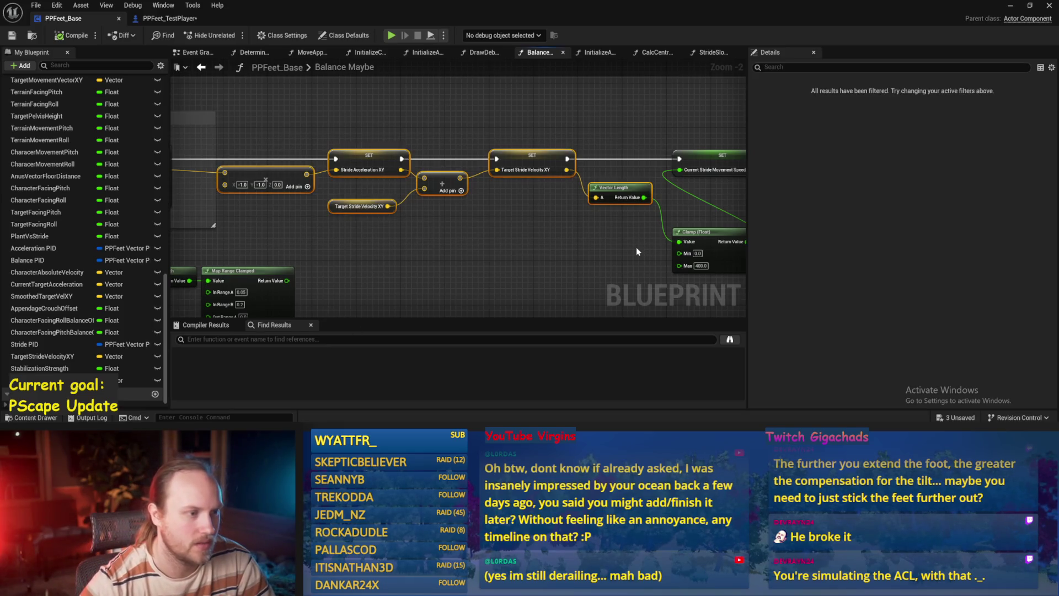
{"action": "left_click", "coordinate": [637, 248]}
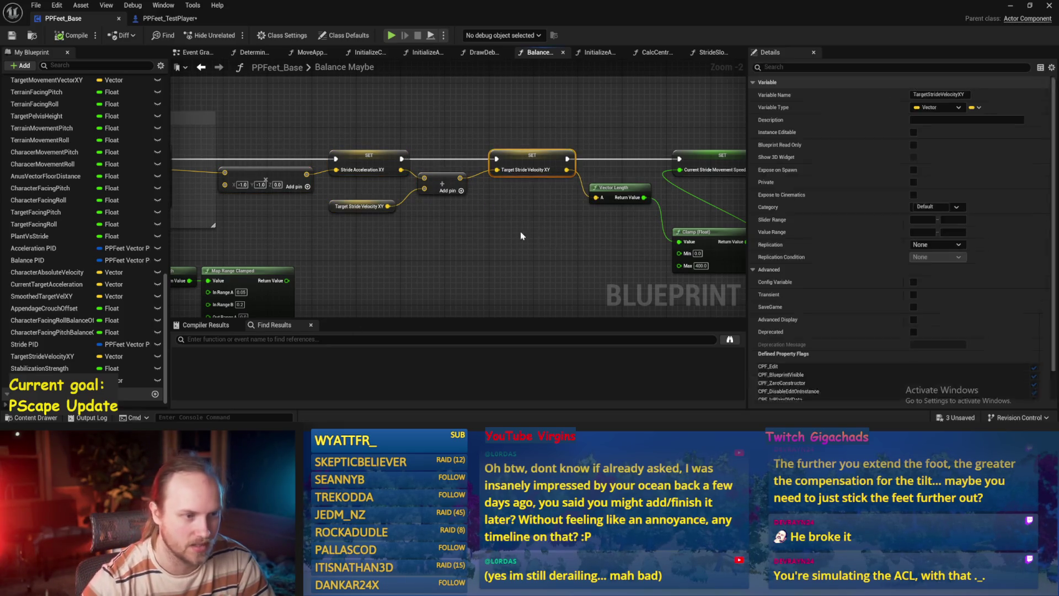
{"action": "left_click_drag", "start_coordinate": [390, 182], "coordinate": [688, 252]}
{"action": "left_click", "coordinate": [556, 236]}
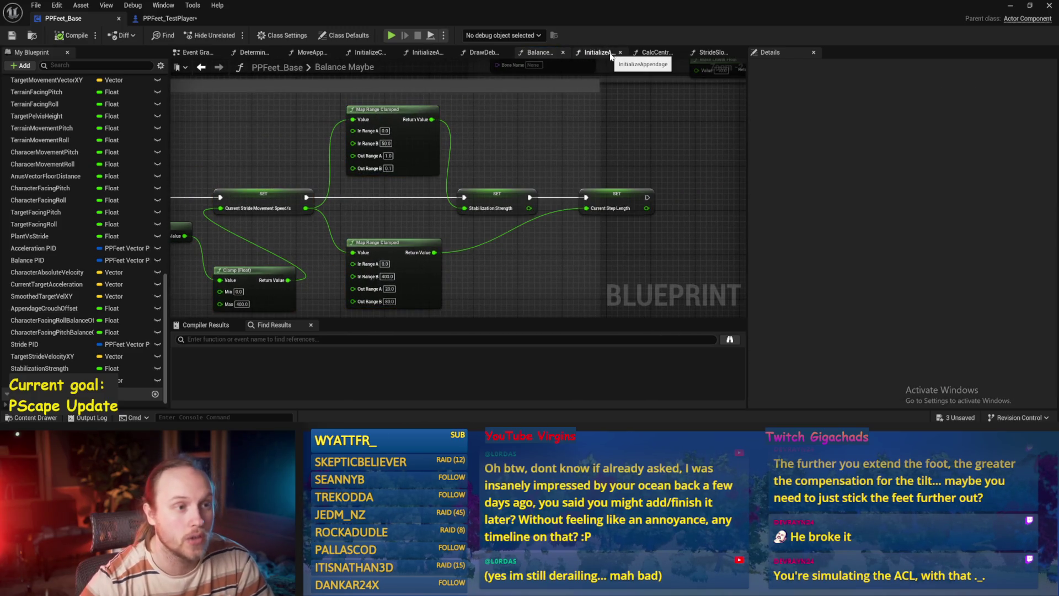
Step: Browse the MoveAppendagesToTargets and DetermineAppendageTargets graphs and save the Blueprint
{"action": "left_click_drag", "start_coordinate": [711, 53], "coordinate": [656, 53]}
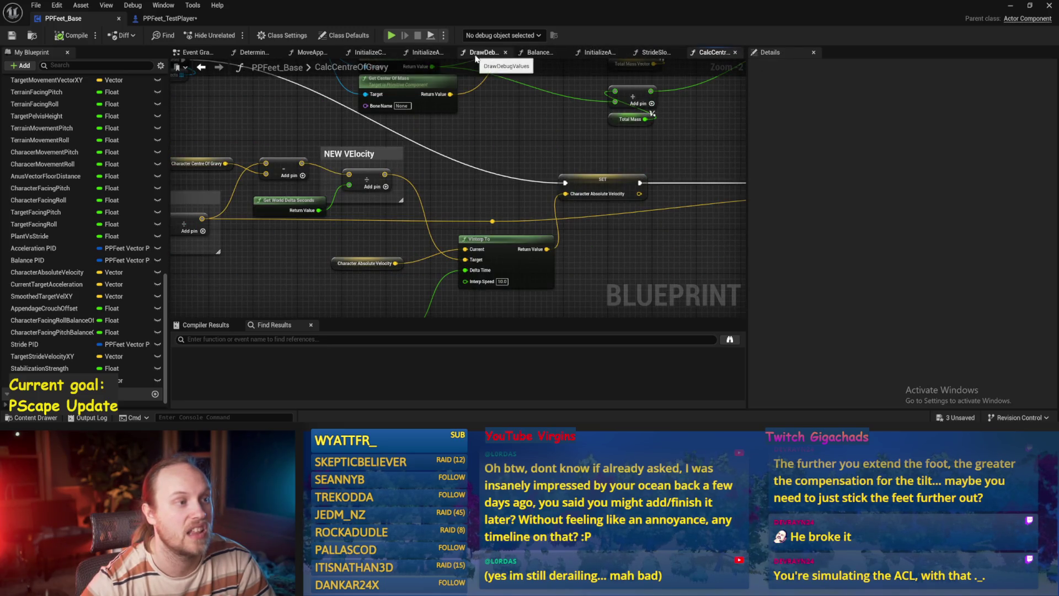
{"action": "left_click", "coordinate": [307, 53]}
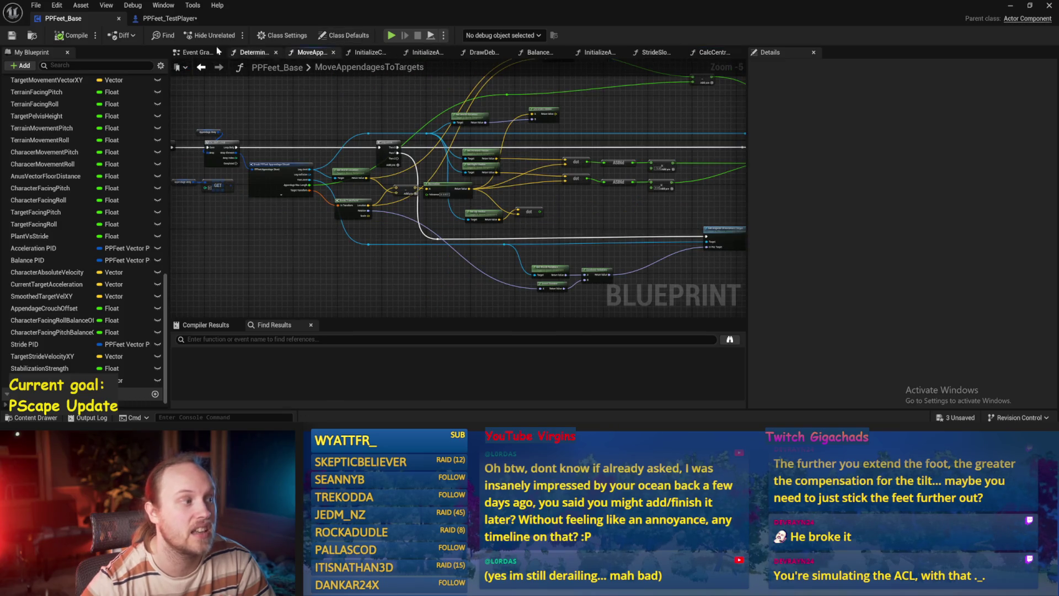
{"action": "left_click", "coordinate": [251, 53]}
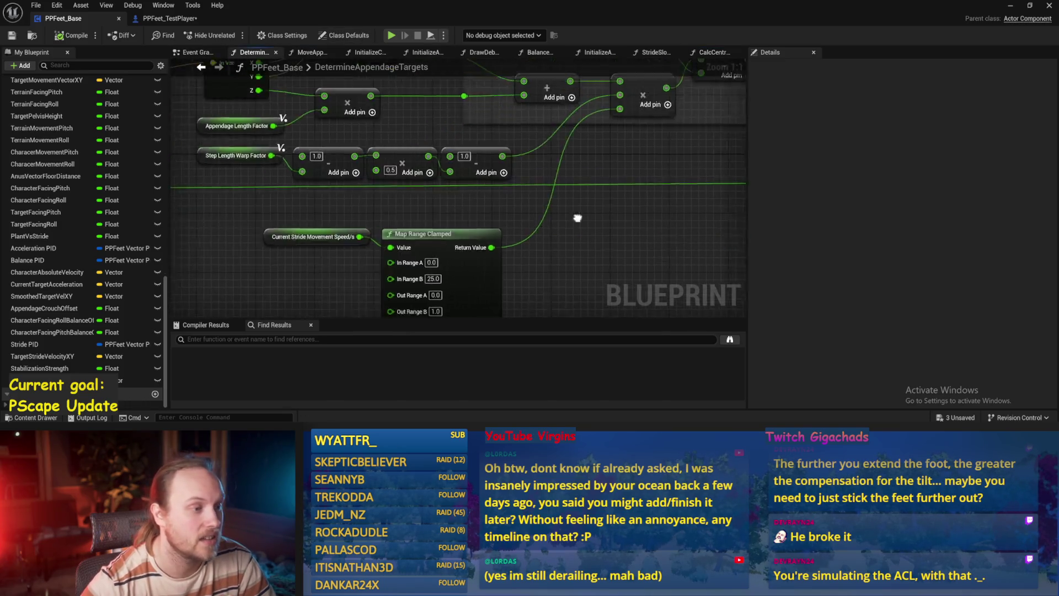
{"action": "key", "text": "ctrl+s"}
Step: Minimize the Blueprint editor to show the running test level simulation
{"action": "scroll", "coordinate": [546, 232], "scroll_direction": "up", "scroll_amount": 4}
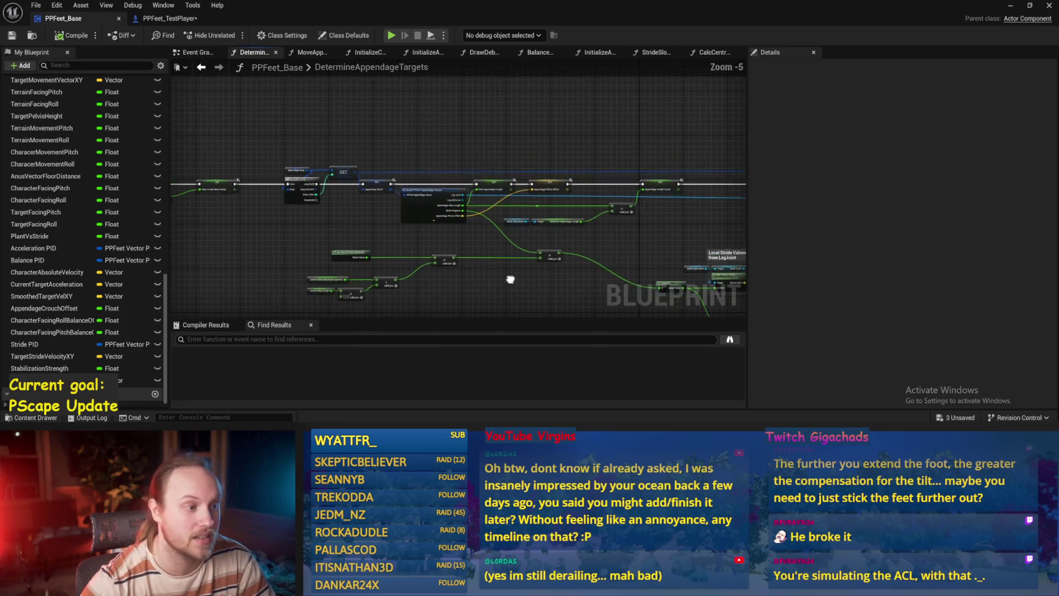
{"action": "left_click_drag", "start_coordinate": [547, 232], "coordinate": [730, 197]}
{"action": "scroll", "coordinate": [487, 180], "scroll_direction": "up", "scroll_amount": 4}
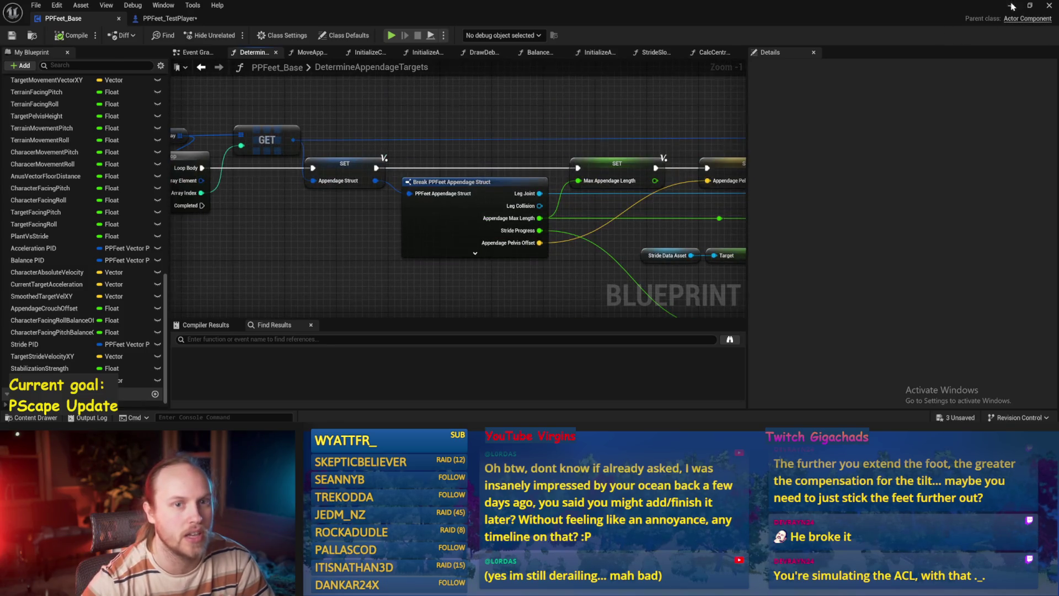
{"action": "left_click", "coordinate": [1011, 5]}
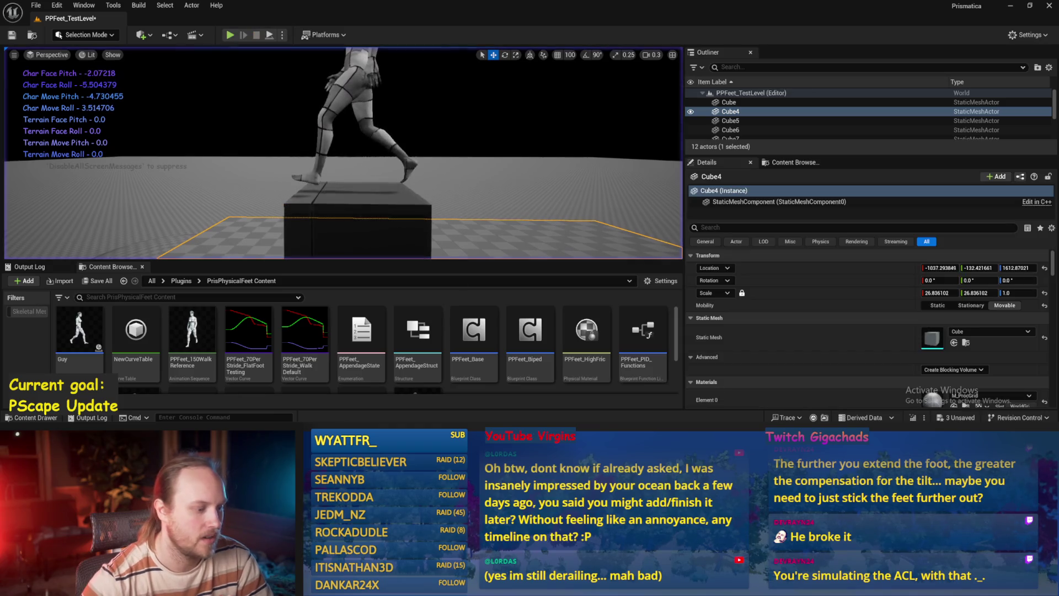
Step: Stop the play test and save PPFeet_Base at its Step Length Warp Factor nodes
{"action": "key", "text": "Escape"}
{"action": "key", "text": "alt+Tab"}
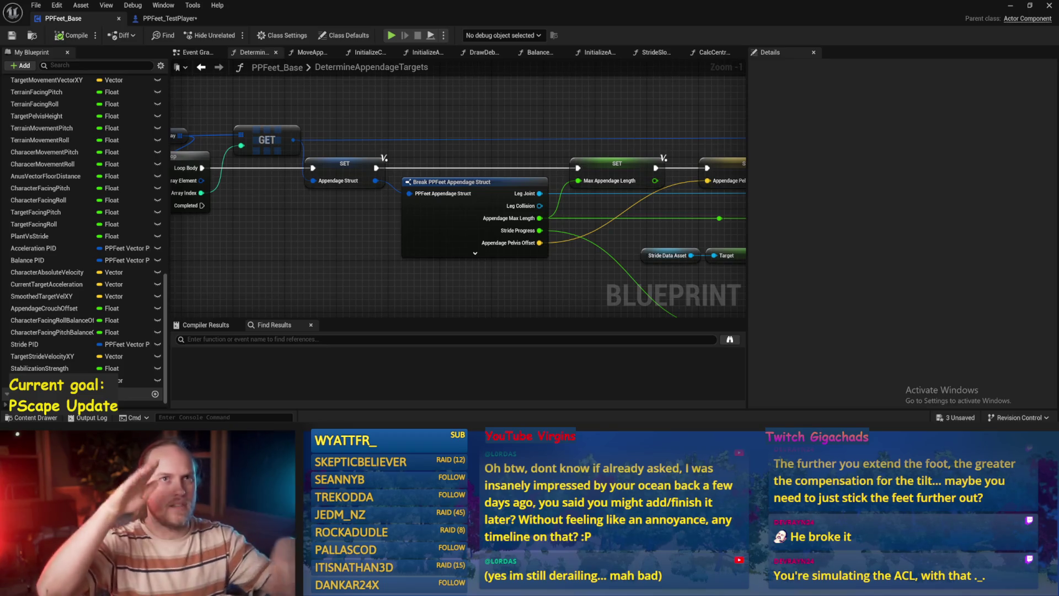
{"action": "mouse_move", "coordinate": [552, 291]}
{"action": "left_mouse_down"}
{"action": "mouse_move", "coordinate": [414, 229]}
{"action": "mouse_move", "coordinate": [497, 208]}
{"action": "left_mouse_up"}
{"action": "key", "text": "ctrl+s"}
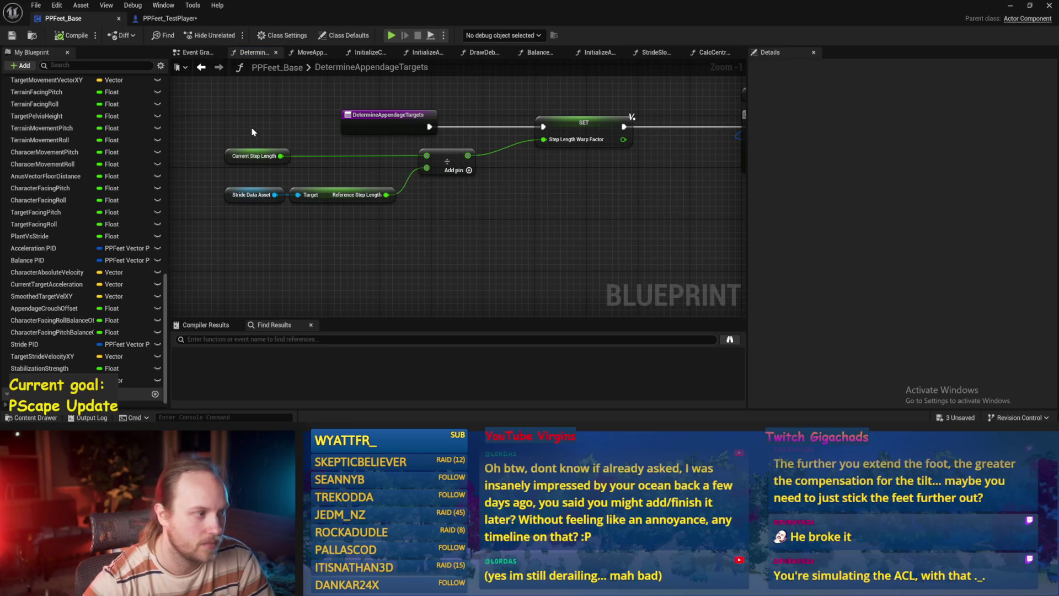
Step: Inspect the Current Step Length and Current Stride Movement Speed nodes, then compile the Blueprint
{"action": "left_click", "coordinate": [242, 159]}
{"action": "left_click", "coordinate": [502, 190]}
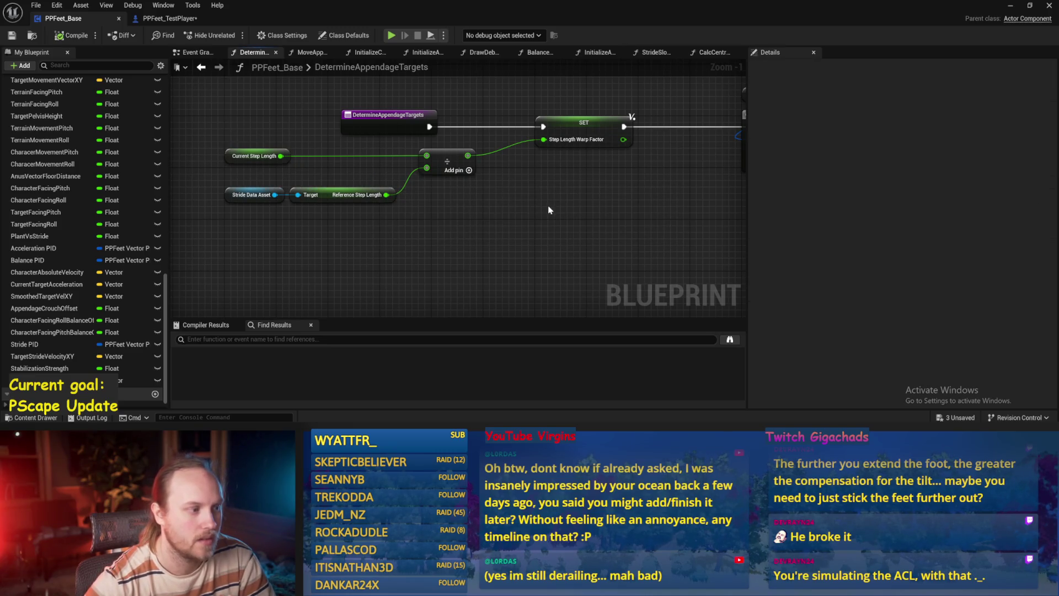
{"action": "left_click_drag", "start_coordinate": [549, 208], "coordinate": [408, 112]}
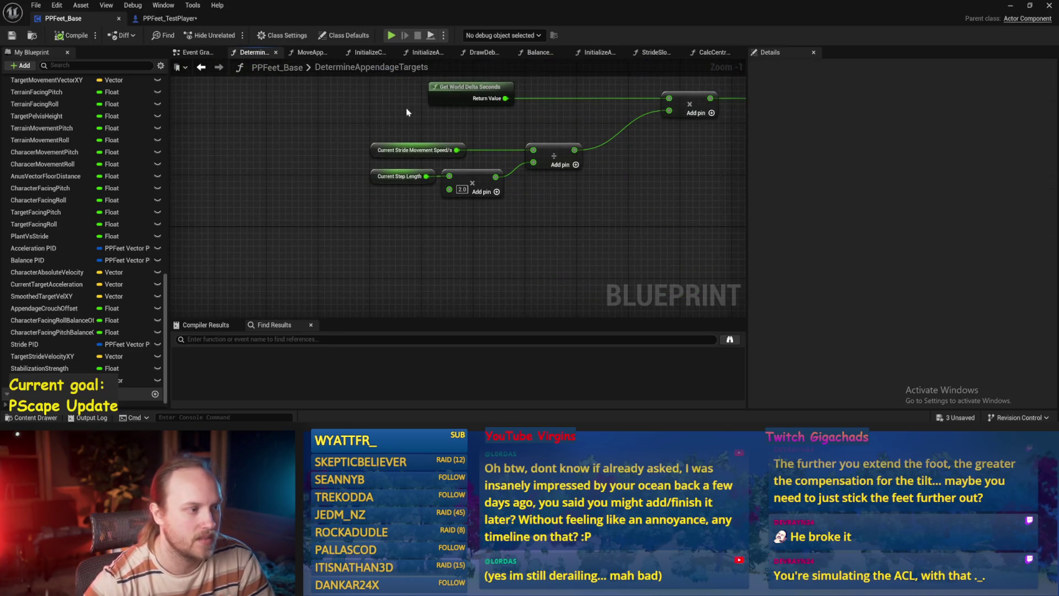
{"action": "left_click", "coordinate": [415, 152]}
{"action": "left_click", "coordinate": [491, 134]}
{"action": "left_click_drag", "start_coordinate": [491, 135], "coordinate": [441, 215]}
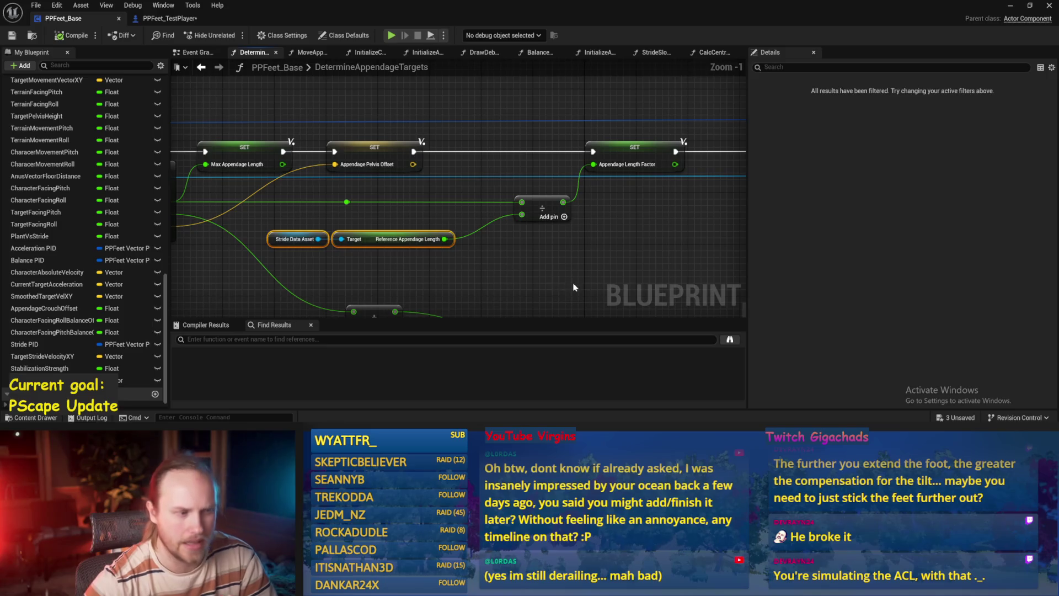
{"action": "scroll", "coordinate": [440, 215], "scroll_direction": "down", "scroll_amount": 3}
{"action": "left_click", "coordinate": [66, 34]}
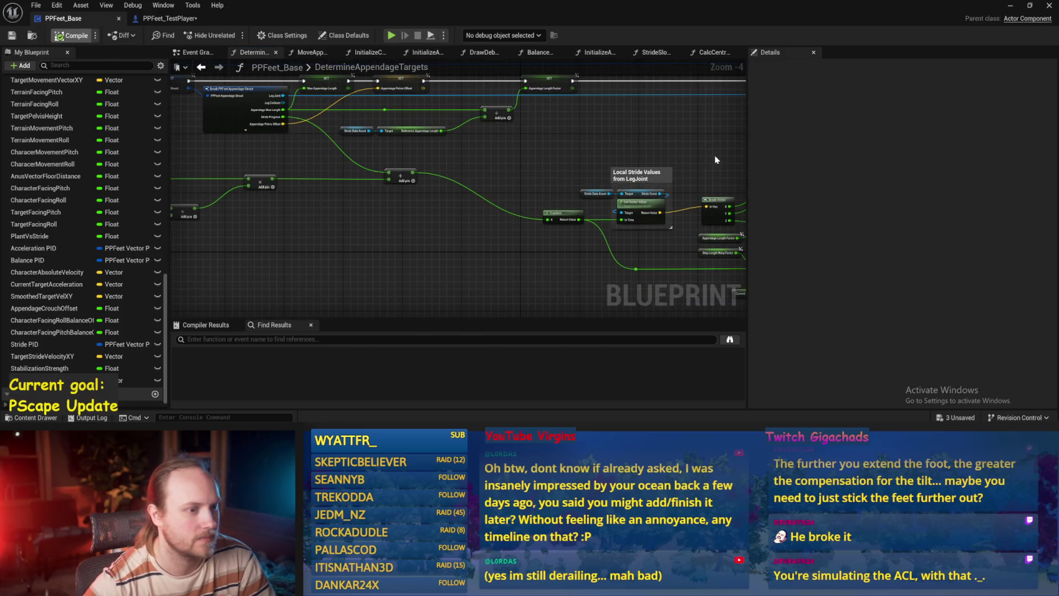
Step: Review the Local Stride Values, foot-tilt and leg-lift groups, then save the Blueprint
{"action": "mouse_move", "coordinate": [716, 160]}
{"action": "left_mouse_down"}
{"action": "mouse_move", "coordinate": [507, 116]}
{"action": "mouse_move", "coordinate": [326, 152]}
{"action": "left_mouse_up"}
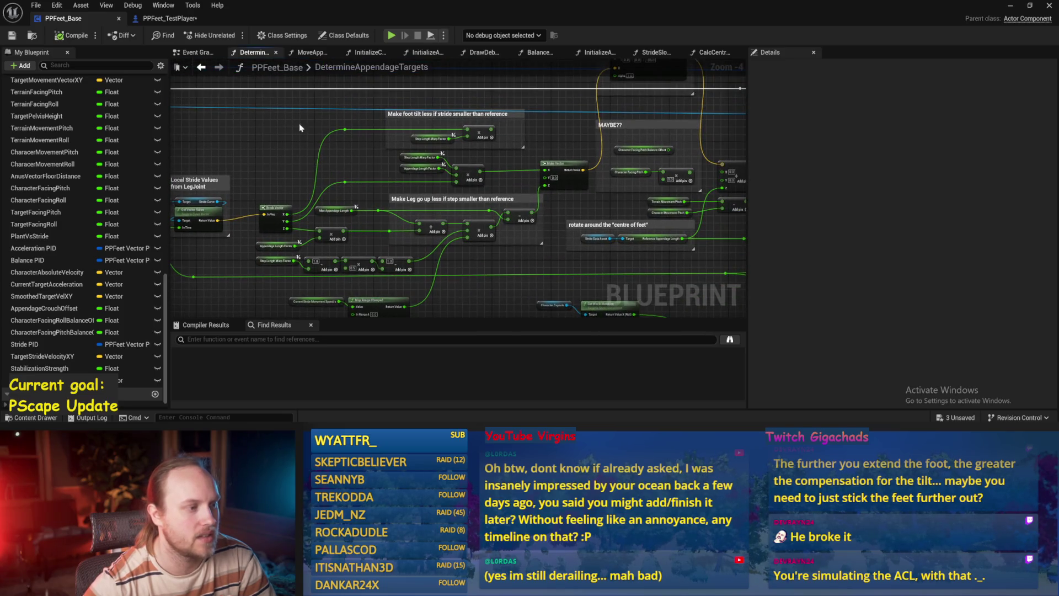
{"action": "left_click_drag", "start_coordinate": [350, 107], "coordinate": [488, 286]}
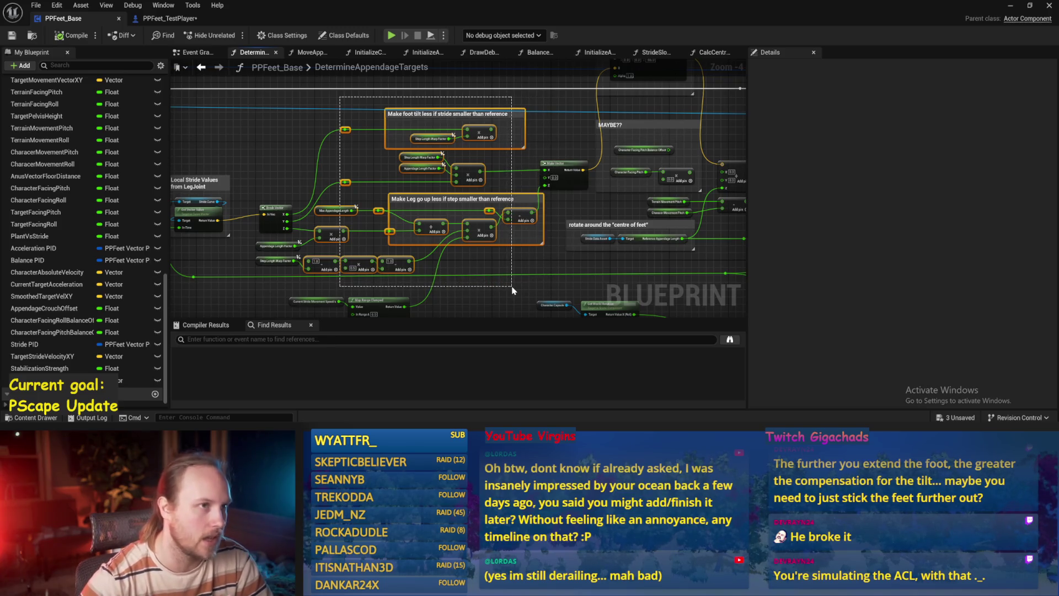
{"action": "left_click_drag", "start_coordinate": [512, 290], "coordinate": [511, 291]}
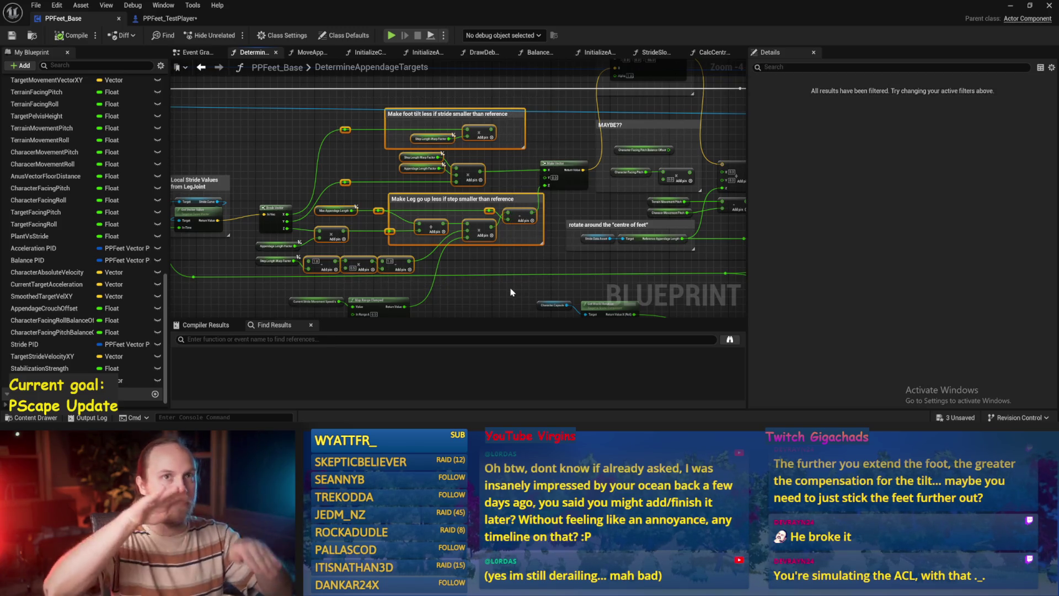
{"action": "left_click", "coordinate": [511, 292]}
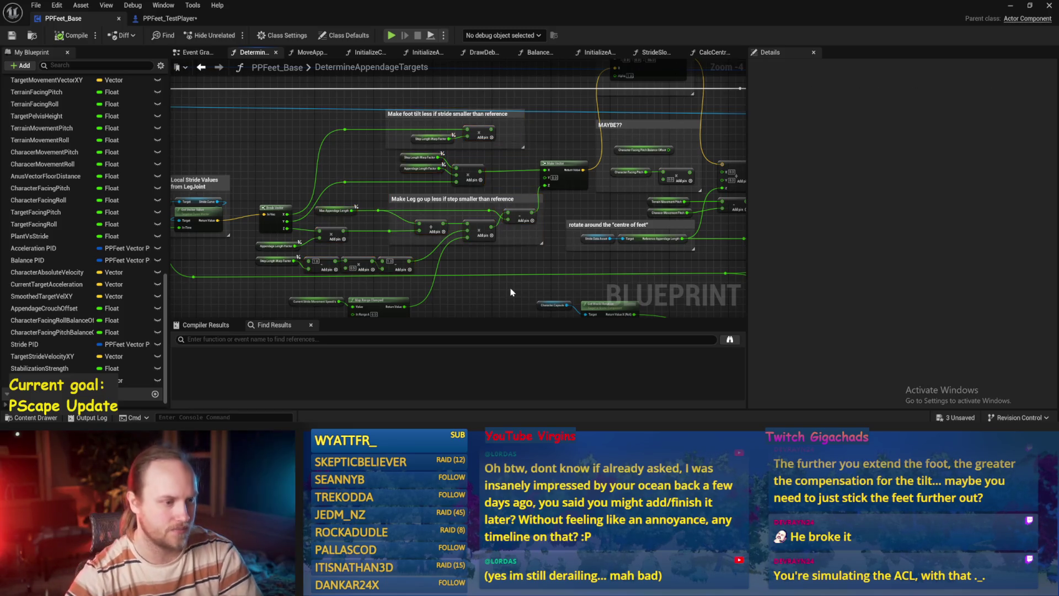
{"action": "left_click_drag", "start_coordinate": [511, 292], "coordinate": [411, 225]}
{"action": "key", "text": "ctrl+s"}
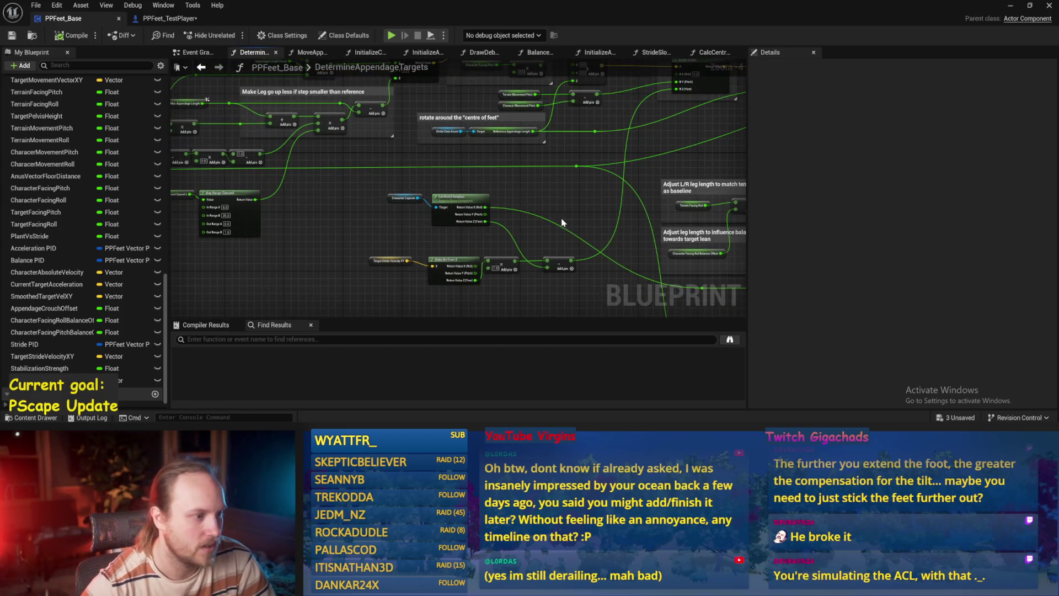
Step: Select the foot-limit and leg-lengthening limit groups among the leg-length clamping nodes
{"action": "mouse_move", "coordinate": [563, 223]}
{"action": "left_mouse_down"}
{"action": "mouse_move", "coordinate": [463, 197]}
{"action": "mouse_move", "coordinate": [365, 302]}
{"action": "mouse_move", "coordinate": [401, 299]}
{"action": "left_mouse_up"}
{"action": "scroll", "coordinate": [501, 244], "scroll_direction": "up", "scroll_amount": 1}
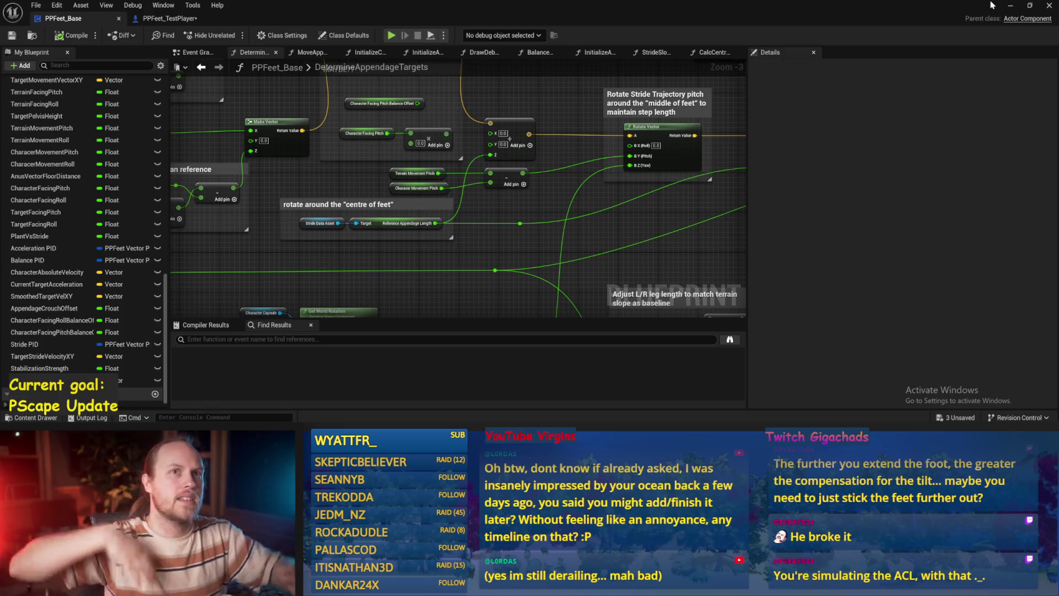
{"action": "scroll", "coordinate": [697, 197], "scroll_direction": "down", "scroll_amount": 1}
{"action": "mouse_move", "coordinate": [697, 197]}
{"action": "left_mouse_down"}
{"action": "mouse_move", "coordinate": [436, 171]}
{"action": "mouse_move", "coordinate": [492, 95]}
{"action": "left_mouse_up"}
{"action": "scroll", "coordinate": [436, 170], "scroll_direction": "up", "scroll_amount": 2}
{"action": "left_click", "coordinate": [397, 151]}
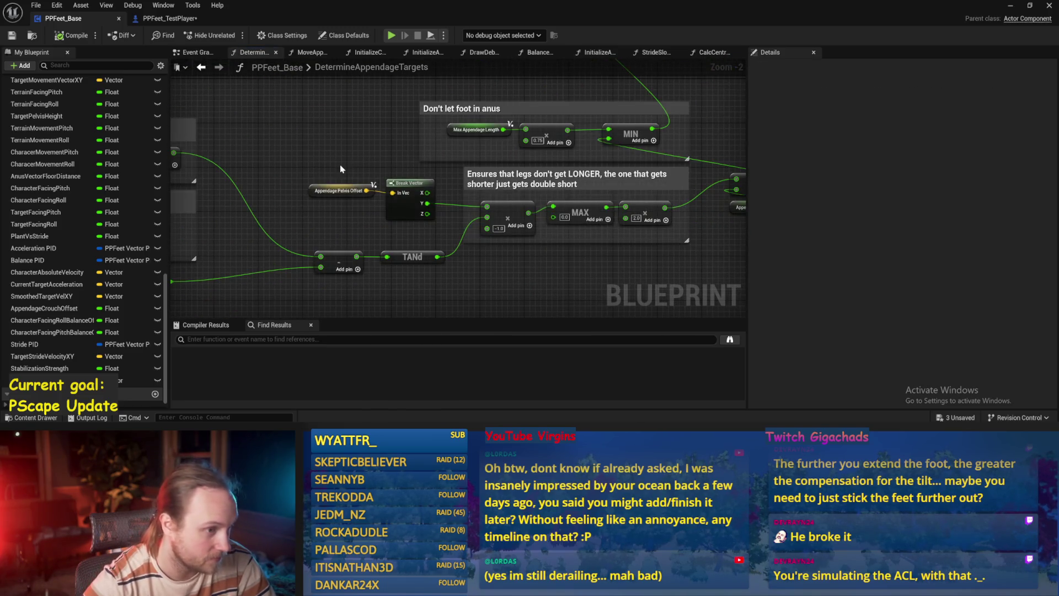
{"action": "left_click_drag", "start_coordinate": [647, 252], "coordinate": [544, 246]}
{"action": "mouse_move", "coordinate": [599, 177]}
{"action": "left_mouse_down"}
{"action": "mouse_move", "coordinate": [401, 250]}
{"action": "mouse_move", "coordinate": [385, 282]}
{"action": "left_mouse_up"}
Step: Save and review the Rotate Vector, Combine Rotators and extra foot rotation offset nodes
{"action": "key", "text": "ctrl+s"}
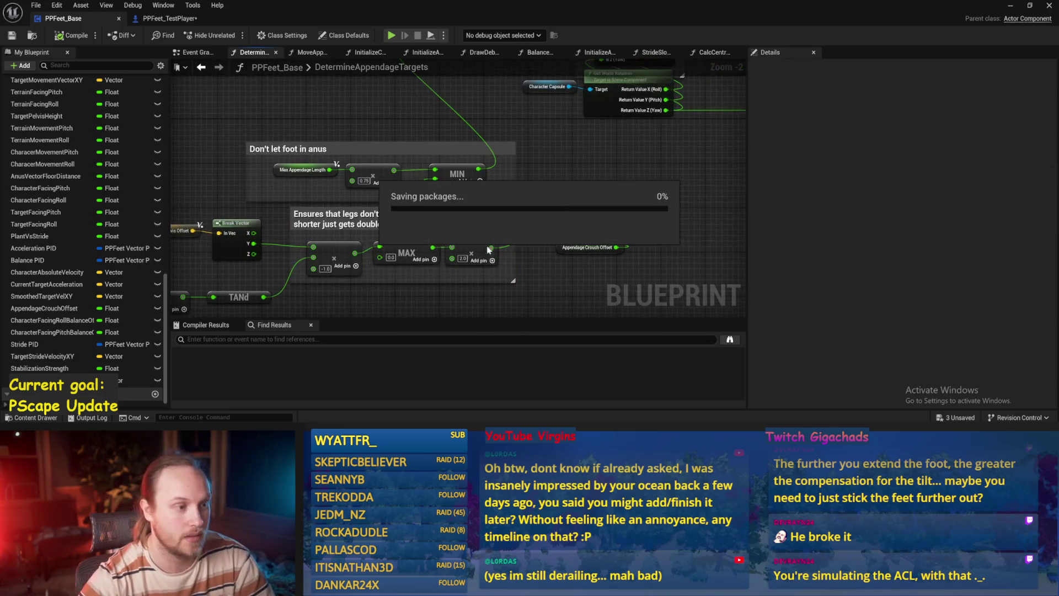
{"action": "mouse_move", "coordinate": [489, 250]}
{"action": "left_mouse_down"}
{"action": "mouse_move", "coordinate": [508, 237]}
{"action": "mouse_move", "coordinate": [634, 220]}
{"action": "mouse_move", "coordinate": [570, 230]}
{"action": "mouse_move", "coordinate": [429, 308]}
{"action": "left_mouse_up"}
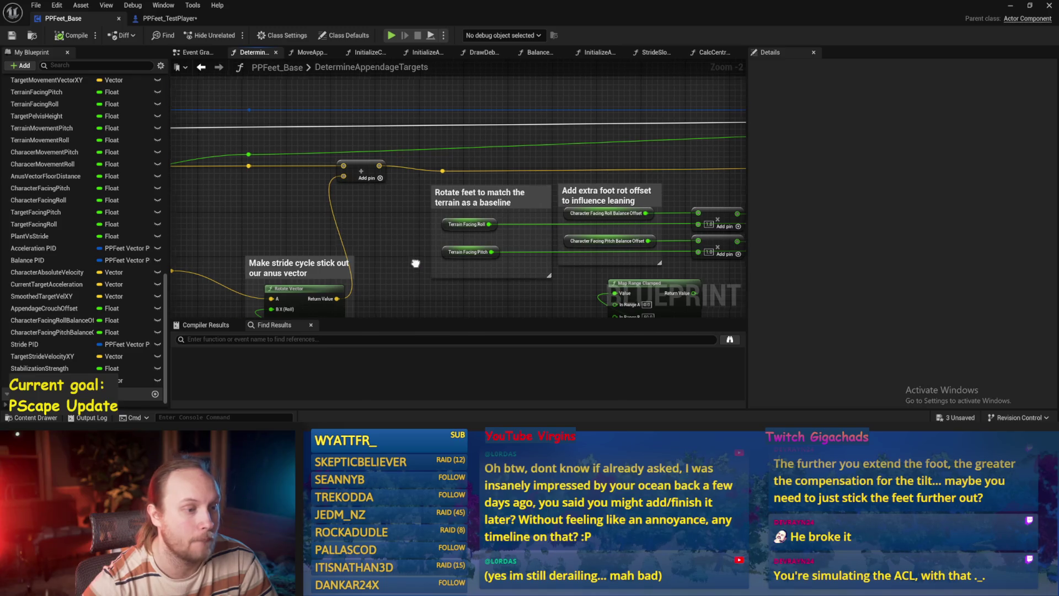
{"action": "left_click_drag", "start_coordinate": [416, 263], "coordinate": [176, 203]}
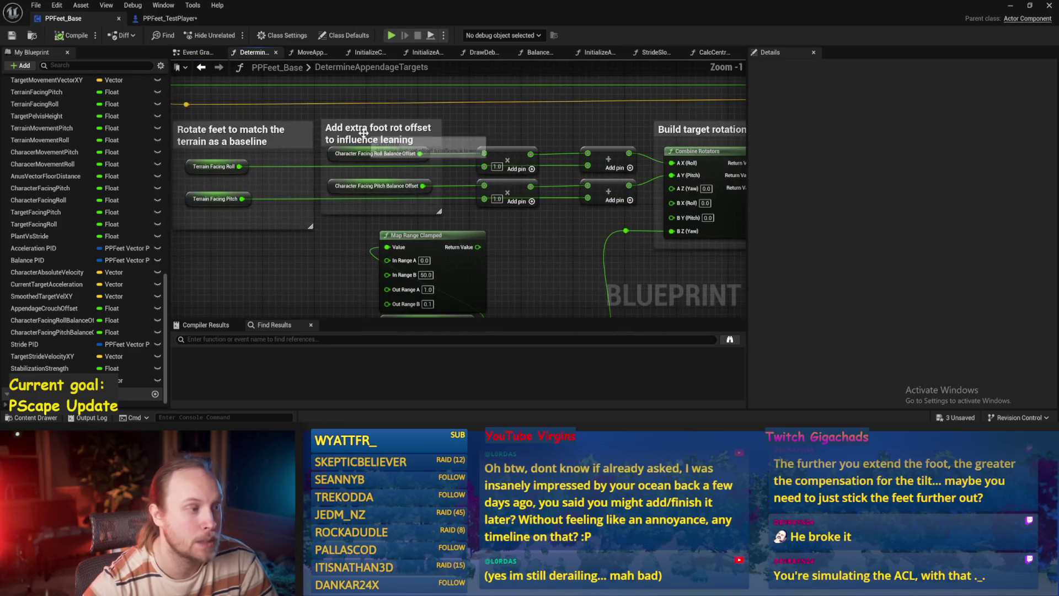
{"action": "left_click", "coordinate": [408, 135]}
{"action": "scroll", "coordinate": [427, 200], "scroll_direction": "up", "scroll_amount": 1}
{"action": "scroll", "coordinate": [426, 200], "scroll_direction": "down", "scroll_amount": 3}
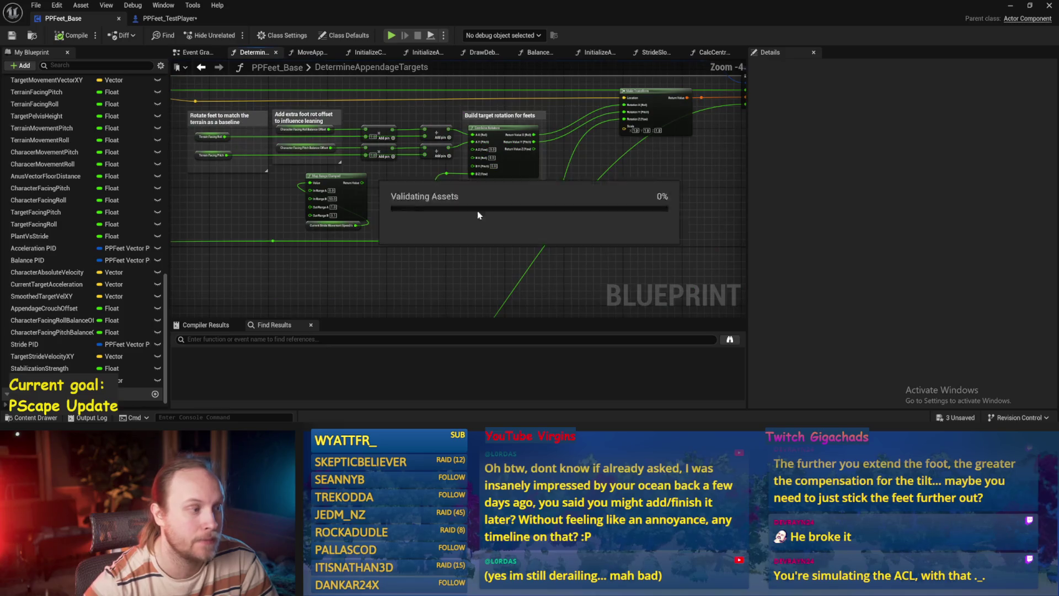
{"action": "left_click_drag", "start_coordinate": [478, 210], "coordinate": [377, 265]}
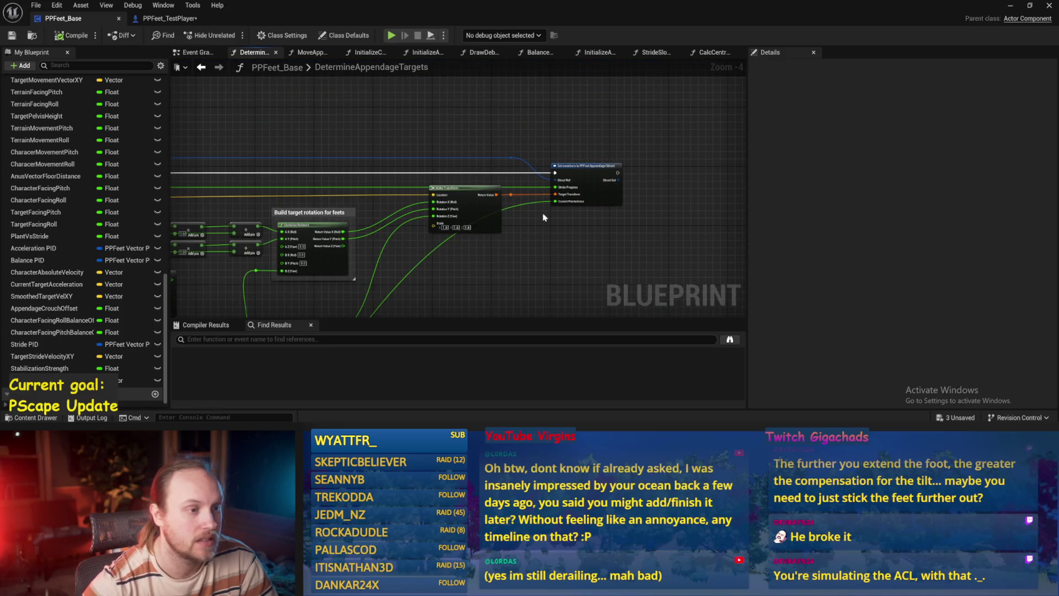
Step: Check the Set members in PPFeet Appendage Struct node, then return to the Event Graph
{"action": "left_click", "coordinate": [586, 185]}
{"action": "scroll", "coordinate": [630, 146], "scroll_direction": "up", "scroll_amount": 1}
{"action": "scroll", "coordinate": [540, 215], "scroll_direction": "up", "scroll_amount": 3}
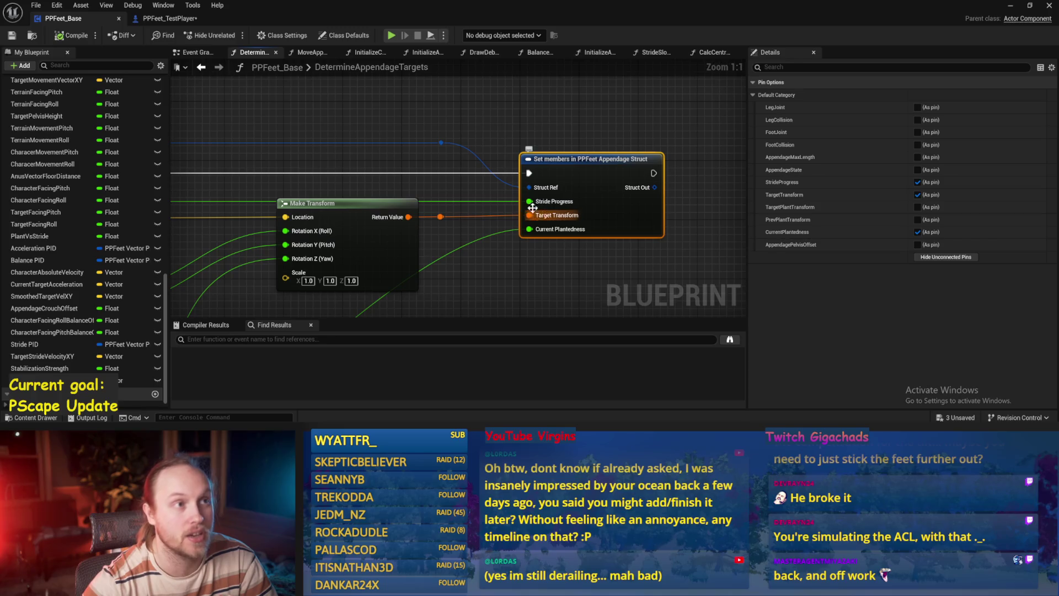
{"action": "left_click", "coordinate": [610, 136]}
{"action": "left_click", "coordinate": [190, 52]}
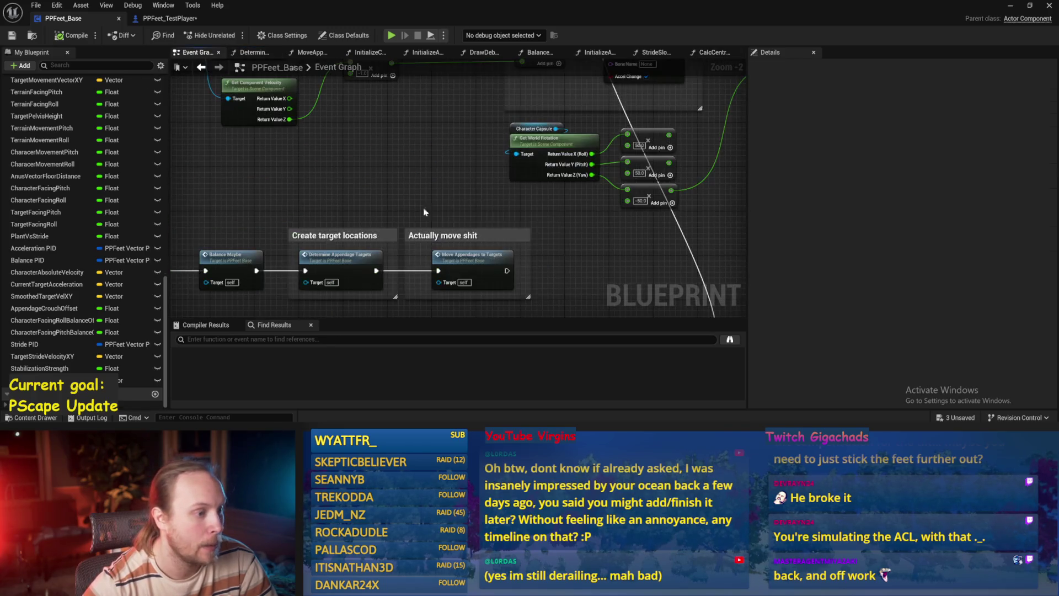
Step: Review MoveAppendagesToTargets' dot, ASINd, and orientation and position target nodes, then return to the level
{"action": "double_click", "coordinate": [490, 258]}
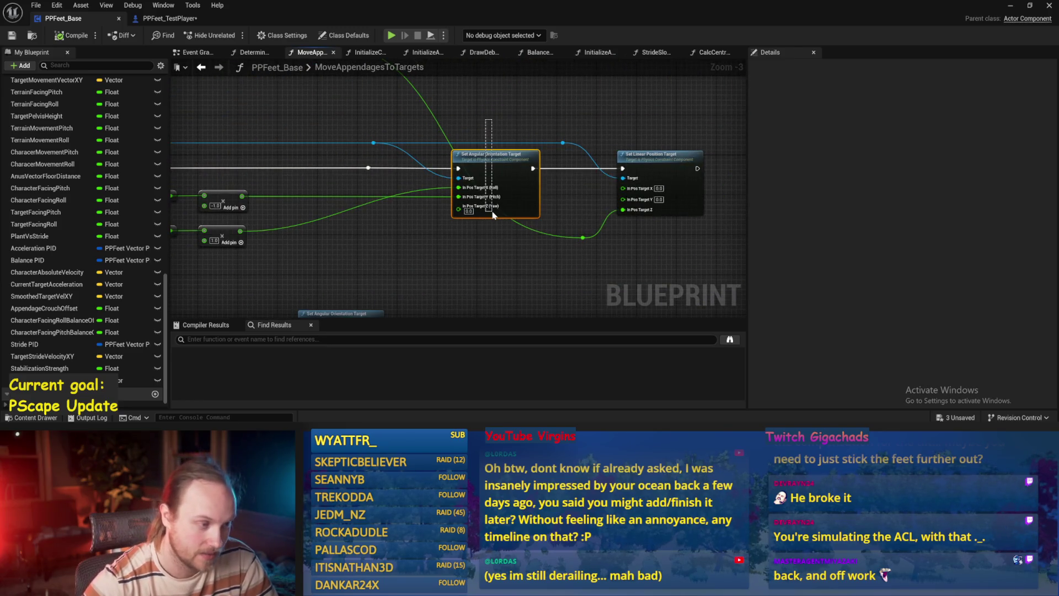
{"action": "left_click_drag", "start_coordinate": [536, 273], "coordinate": [575, 52]}
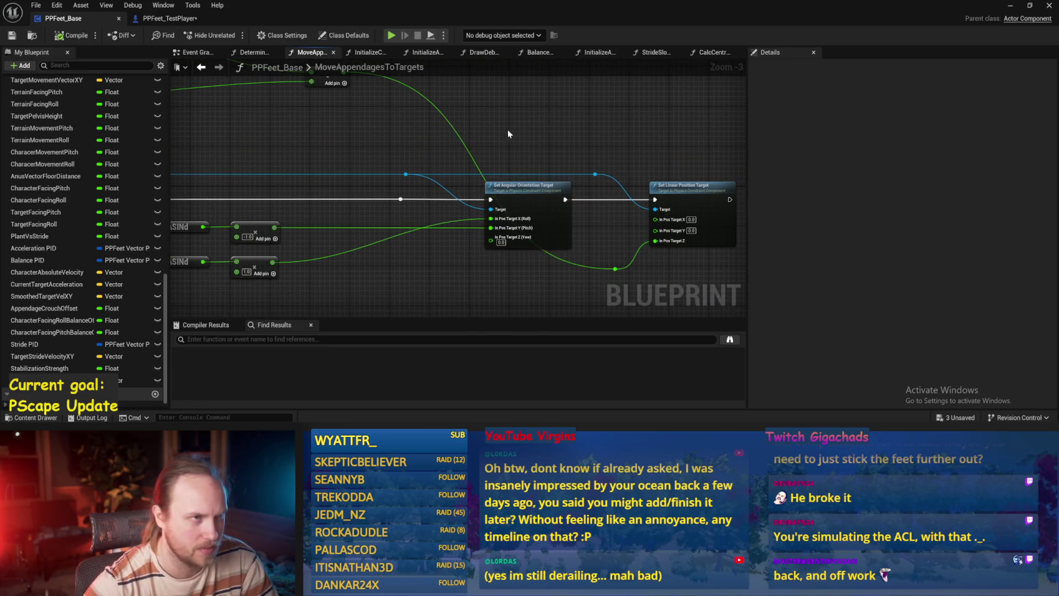
{"action": "mouse_move", "coordinate": [507, 133]}
{"action": "left_mouse_down"}
{"action": "mouse_move", "coordinate": [591, 201]}
{"action": "mouse_move", "coordinate": [494, 210]}
{"action": "mouse_move", "coordinate": [696, 187]}
{"action": "left_mouse_up"}
{"action": "mouse_move", "coordinate": [474, 218]}
{"action": "left_mouse_down"}
{"action": "mouse_move", "coordinate": [551, 246]}
{"action": "mouse_move", "coordinate": [525, 255]}
{"action": "left_mouse_up"}
{"action": "scroll", "coordinate": [525, 256], "scroll_direction": "up", "scroll_amount": 1}
{"action": "key", "text": "alt+Tab"}
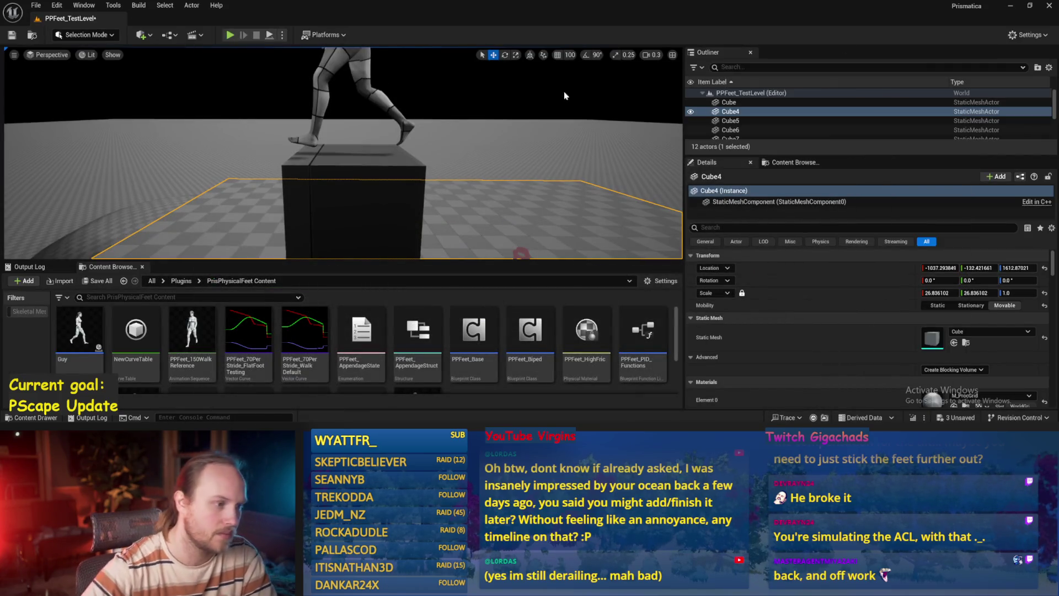
Step: Play-test the rig, save the level, then start a new full-screen play test
{"action": "key", "text": "alt+p"}
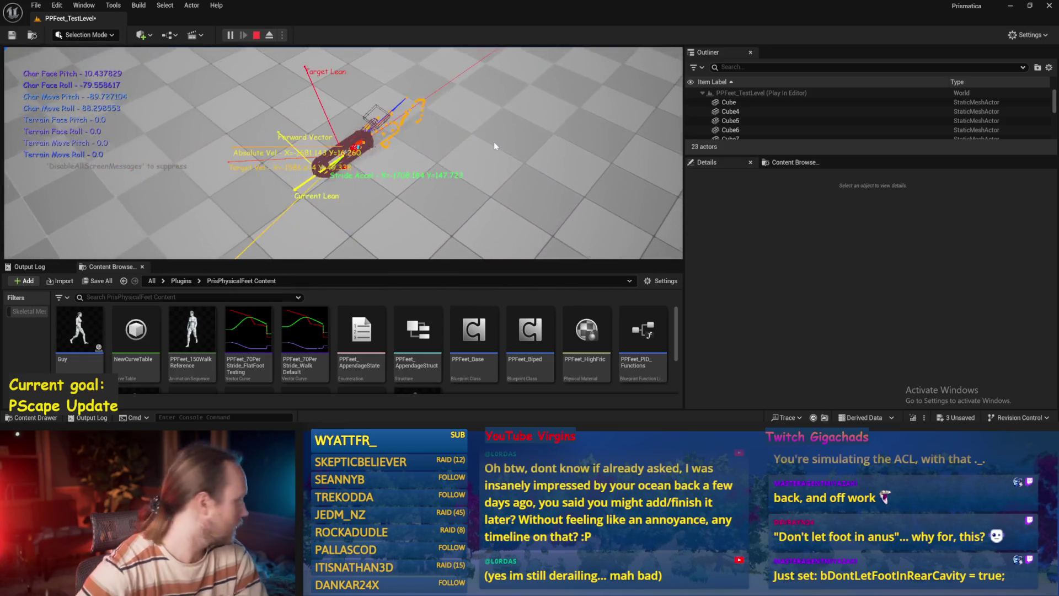
{"action": "key", "text": "Escape"}
{"action": "key", "text": "ctrl+s"}
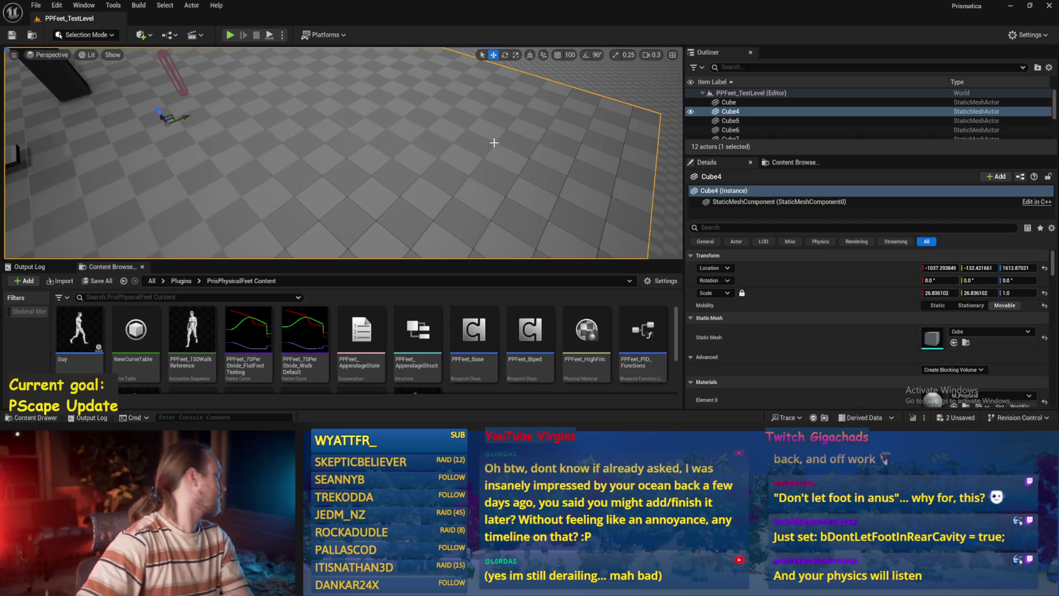
{"action": "scroll", "coordinate": [505, 116], "scroll_direction": "up", "scroll_amount": 3}
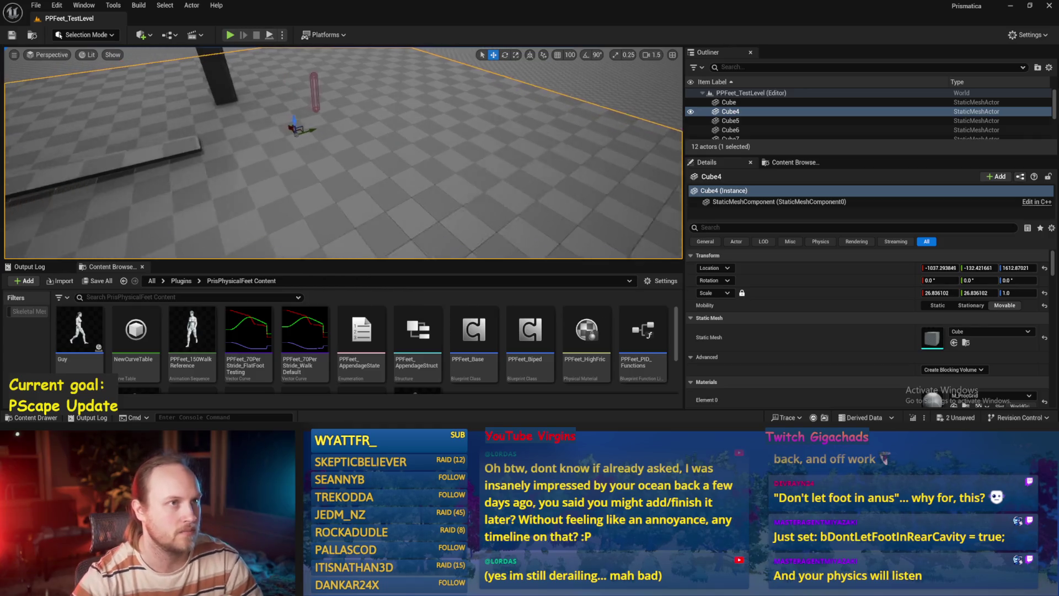
{"action": "key", "text": "d"}
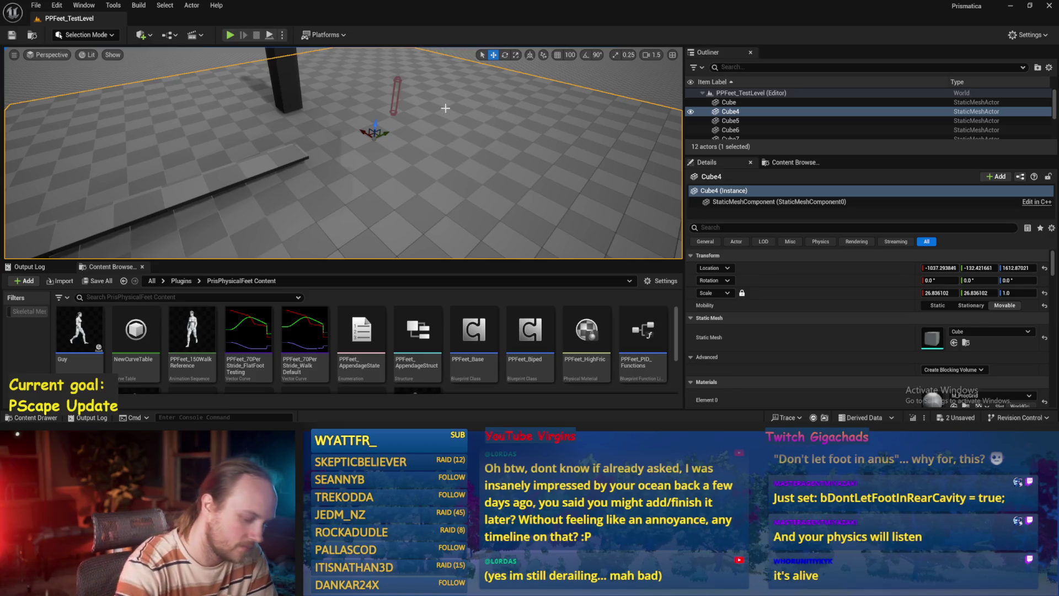
{"action": "key", "text": "alt+p"}
{"action": "key", "text": "F11"}
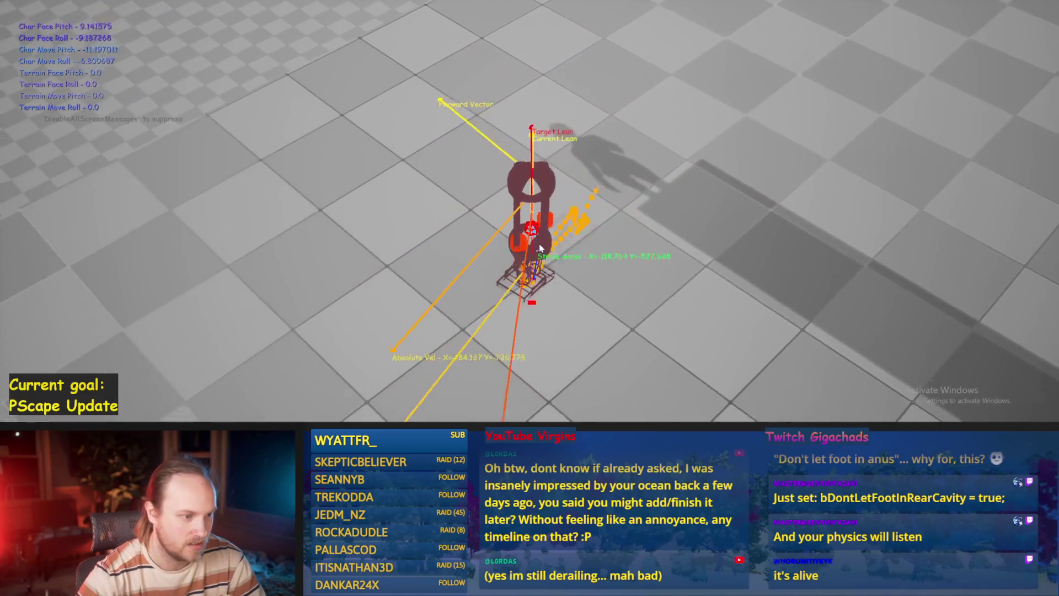
Step: Tilt the floor block about 5 degrees and run several play tests on it
{"action": "key", "text": "Escape"}
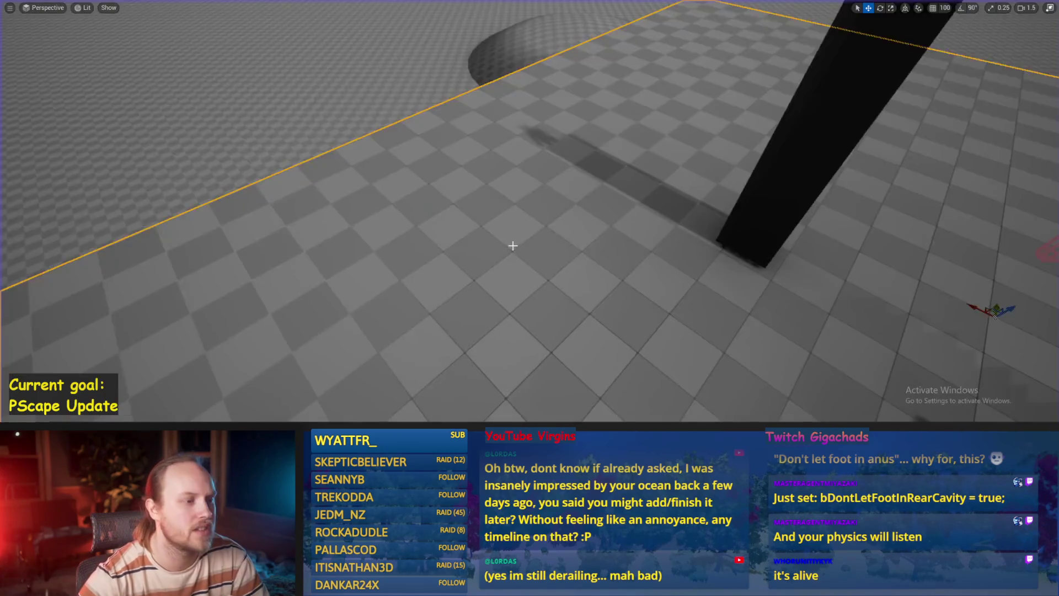
{"action": "key", "text": "f"}
{"action": "key", "text": "e"}
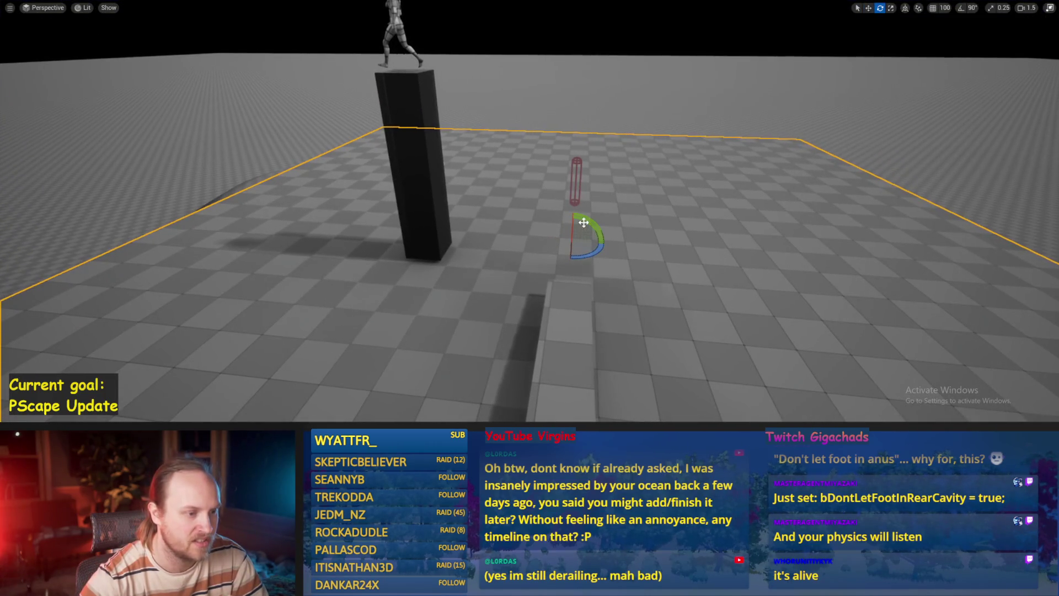
{"action": "left_click_drag", "start_coordinate": [584, 223], "coordinate": [593, 223]}
{"action": "key", "text": "alt+p"}
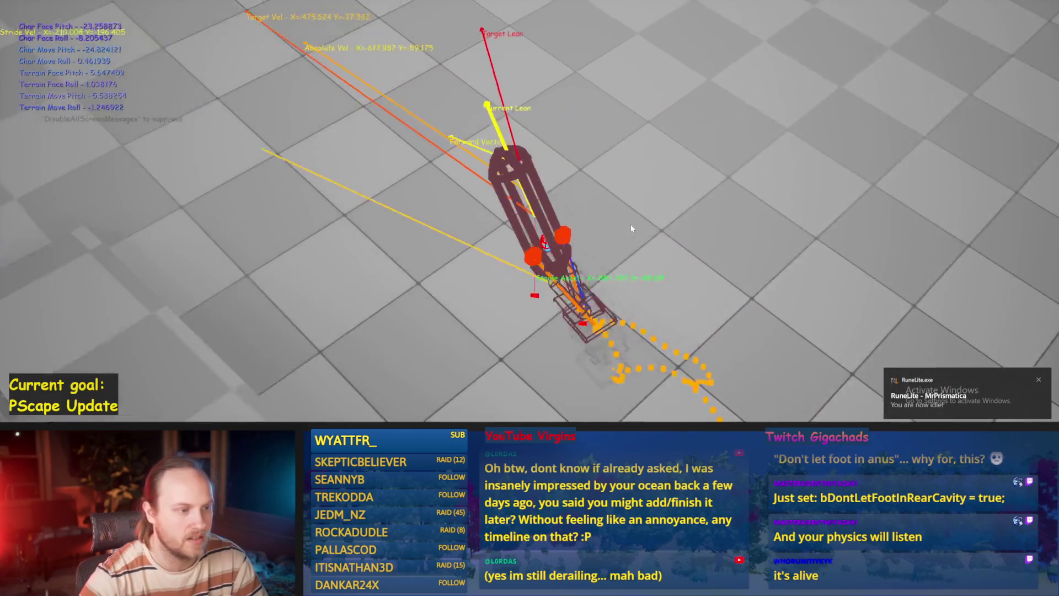
{"action": "key", "text": "Escape"}
{"action": "key", "text": "alt+p"}
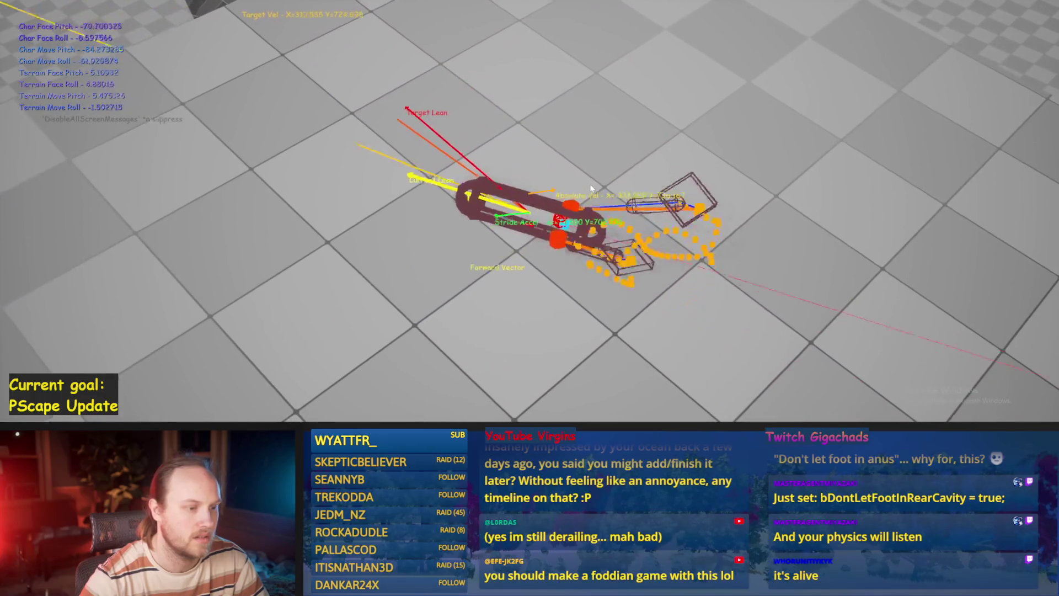
{"action": "key", "text": "Escape"}
{"action": "key", "text": "alt+p"}
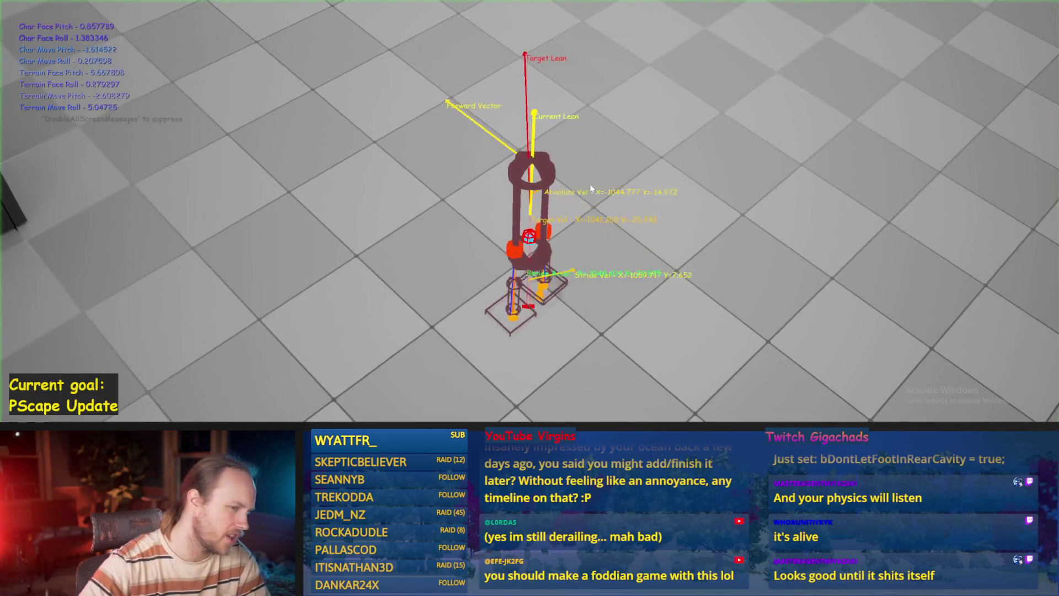
{"action": "key", "text": "Escape"}
Step: Tilt the floor block about 13 degrees and run quick play tests
{"action": "key", "text": "f"}
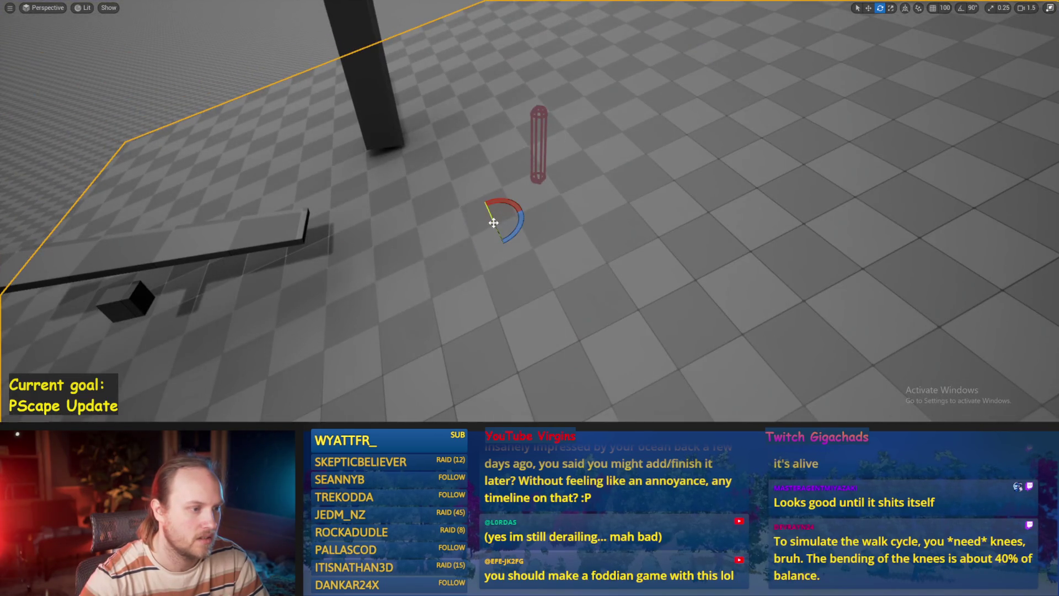
{"action": "left_click_drag", "start_coordinate": [494, 223], "coordinate": [485, 237]}
{"action": "key", "text": "alt+p"}
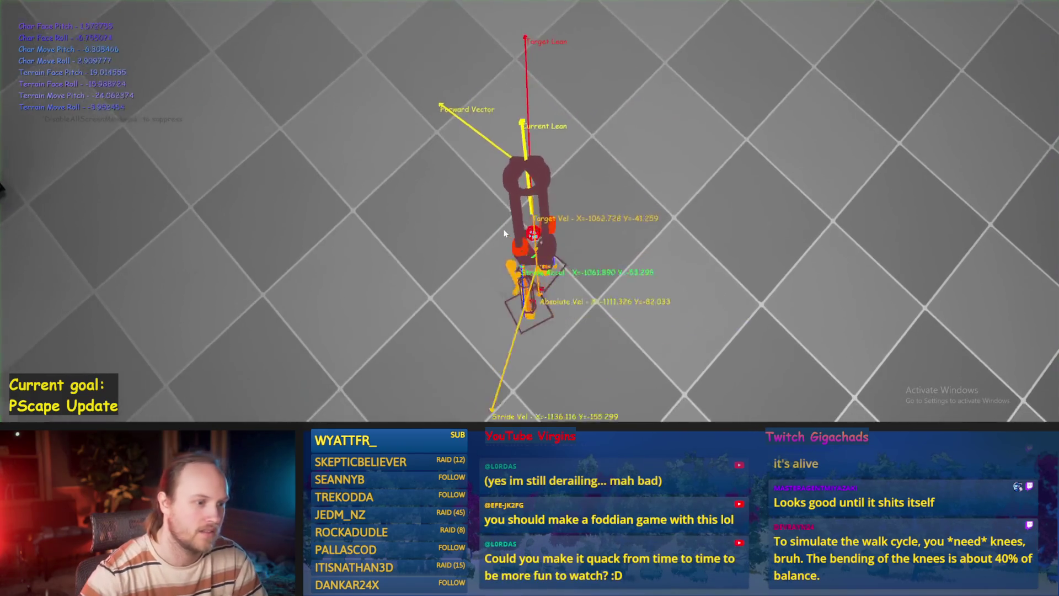
{"action": "key", "text": "Escape"}
{"action": "key", "text": "alt+p"}
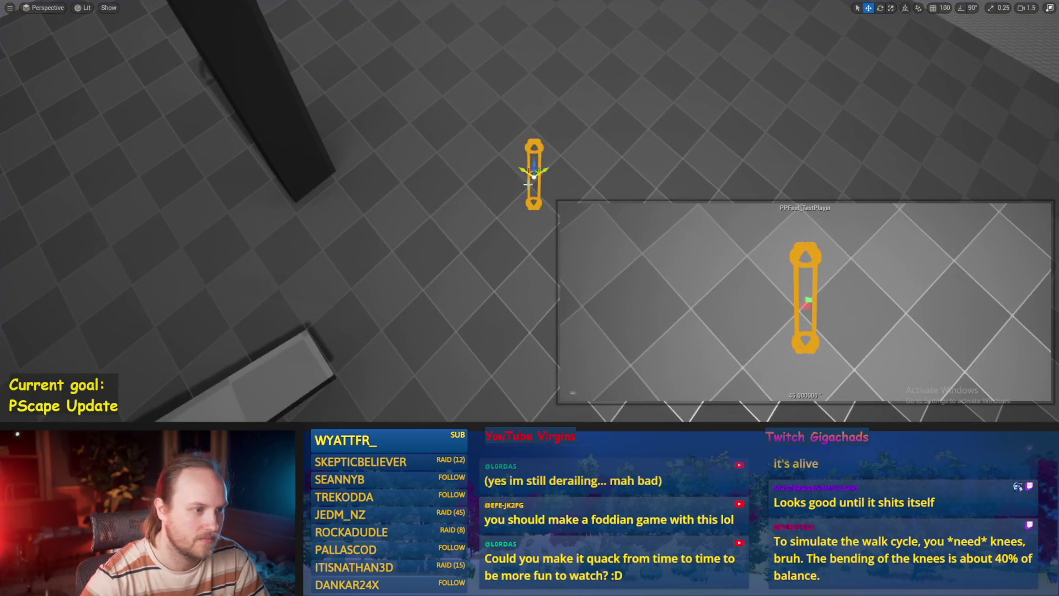
{"action": "key", "text": "Escape"}
Step: Tilt the floor a further 6 degrees, play, eject and watch the character fall
{"action": "left_click_drag", "start_coordinate": [479, 265], "coordinate": [501, 254]}
{"action": "key", "text": "alt+p"}
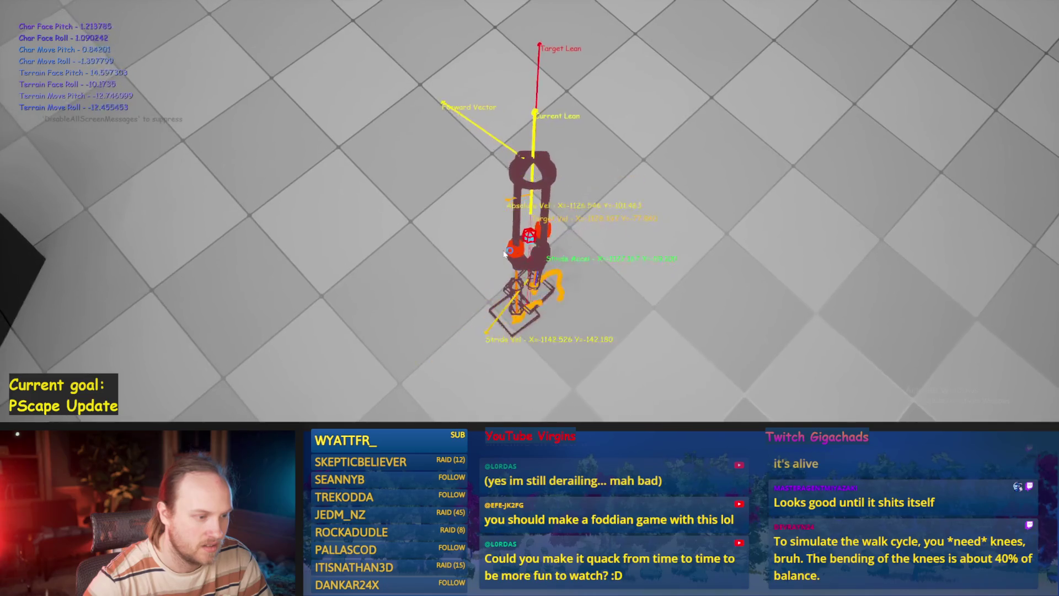
{"action": "key", "text": "F8"}
{"action": "mouse_move", "coordinate": [506, 253]}
{"action": "left_mouse_down"}
{"action": "mouse_move", "coordinate": [530, 210]}
{"action": "mouse_move", "coordinate": [555, 204]}
{"action": "mouse_move", "coordinate": [461, 188]}
{"action": "left_mouse_up"}
{"action": "scroll", "coordinate": [467, 190], "scroll_direction": "down", "scroll_amount": 1}
{"action": "left_click_drag", "start_coordinate": [556, 261], "coordinate": [540, 253]}
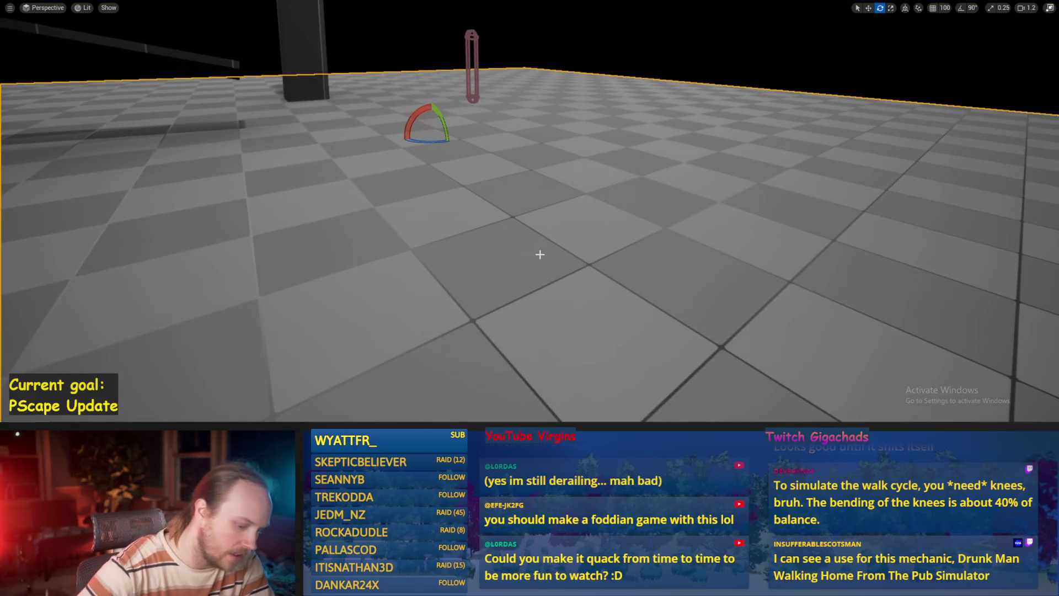
Step: Stop the simulation, save the level, and run File > Save All
{"action": "key", "text": "Escape"}
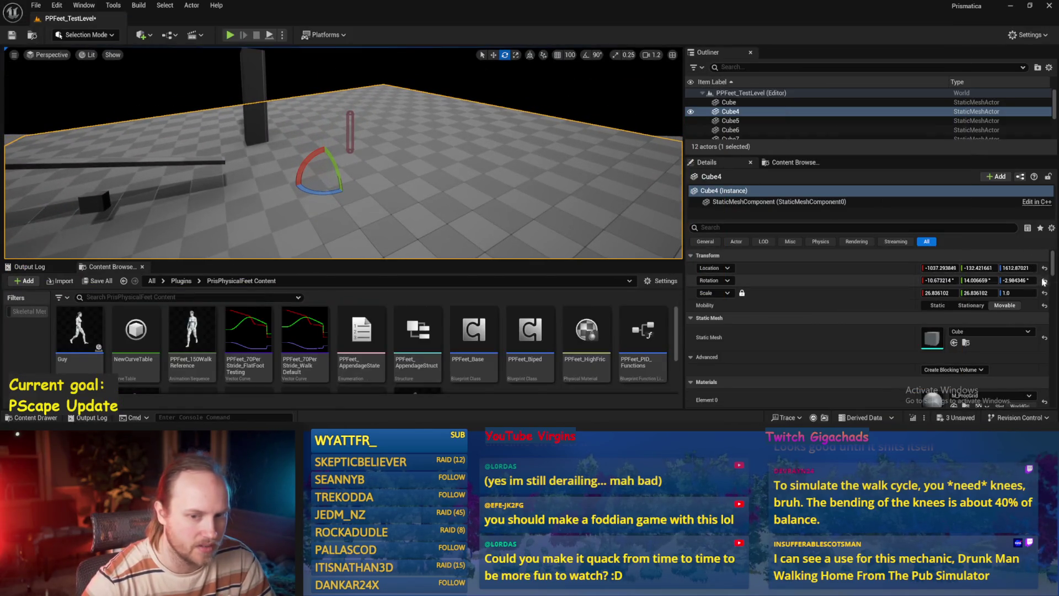
{"action": "key", "text": "ctrl+s"}
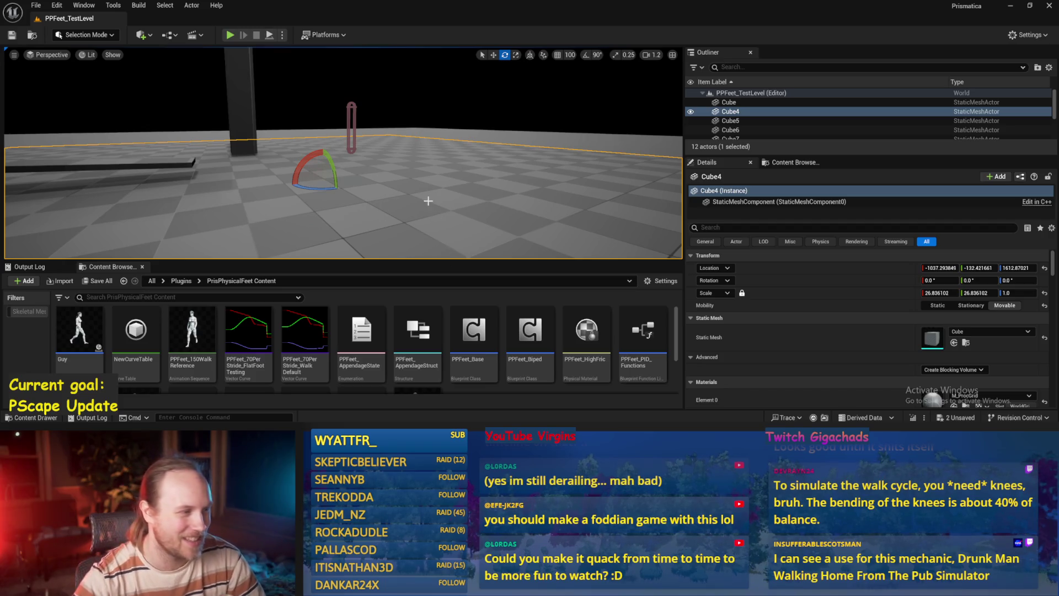
{"action": "left_click_drag", "start_coordinate": [428, 201], "coordinate": [428, 201]}
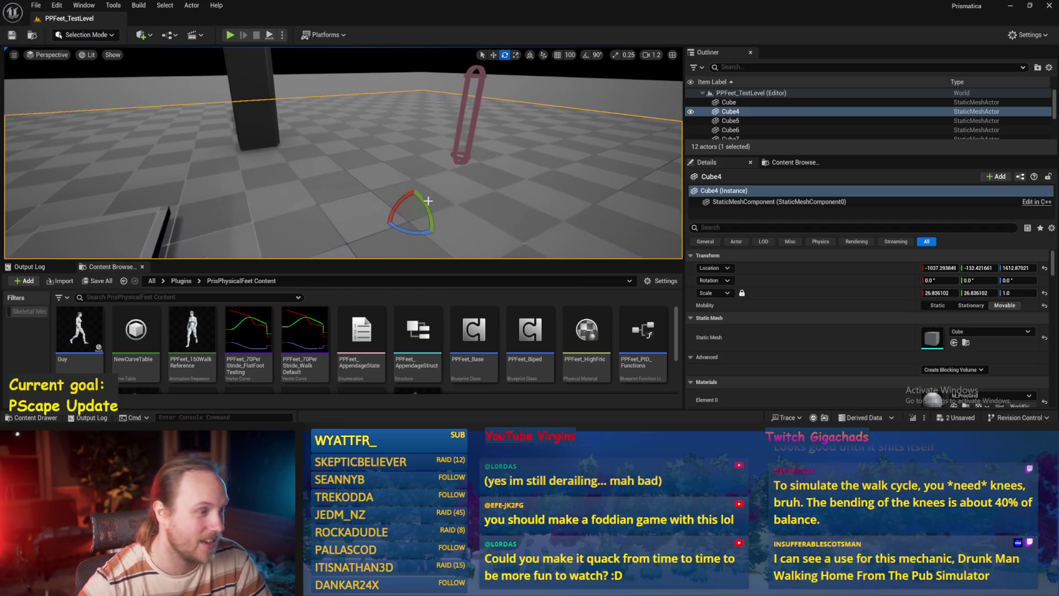
{"action": "key", "text": "ctrl+s"}
{"action": "left_click", "coordinate": [36, 5]}
{"action": "left_click", "coordinate": [72, 134]}
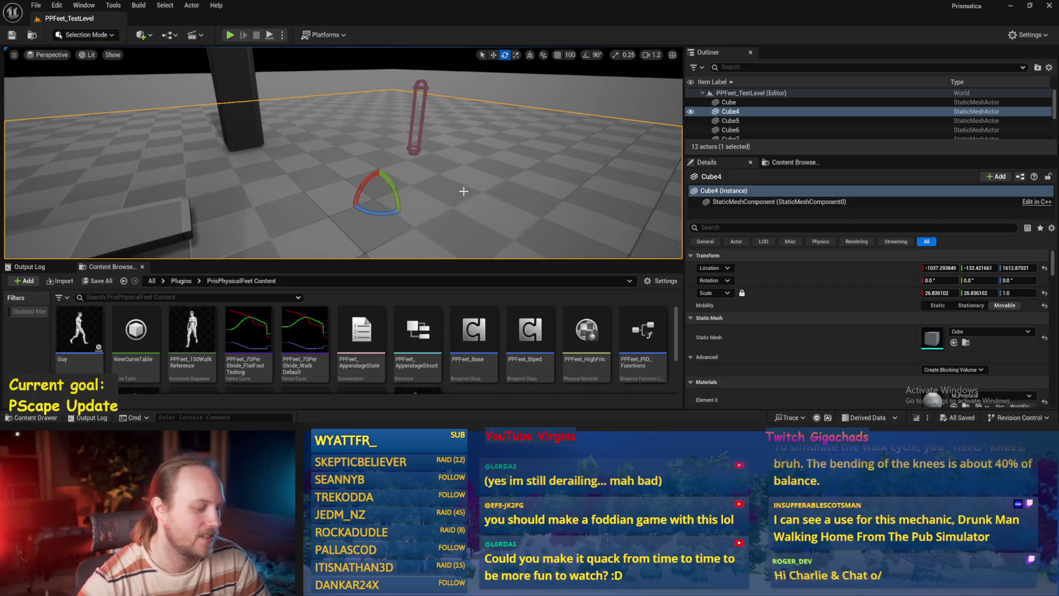
Step: Switch to move mode, select the PPFeet_TestPlayer capsule, then reselect floor Cube4
{"action": "left_click_drag", "start_coordinate": [464, 194], "coordinate": [458, 192]}
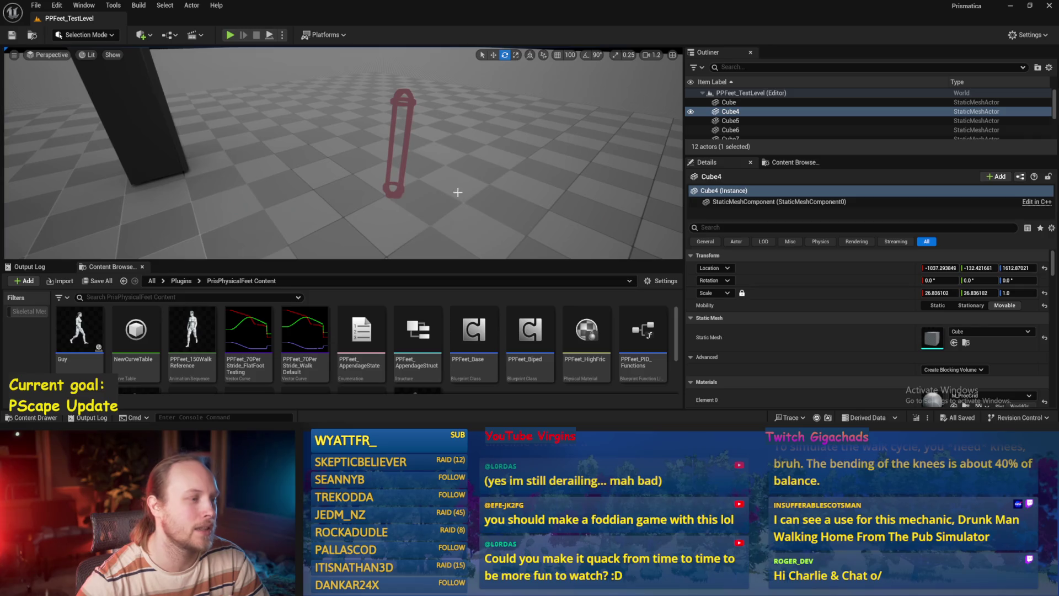
{"action": "key", "text": "w"}
{"action": "left_click", "coordinate": [401, 168]}
{"action": "left_click", "coordinate": [312, 175]}
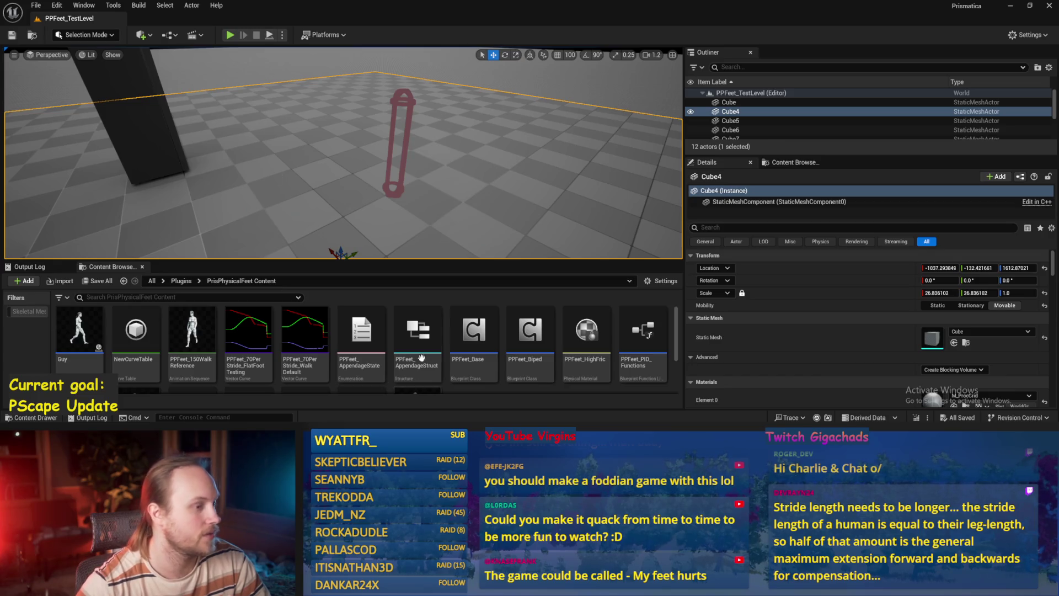
Step: Save all, open PPFeet_Base, and select Balance Maybe in its Event Graph
{"action": "left_click", "coordinate": [36, 6]}
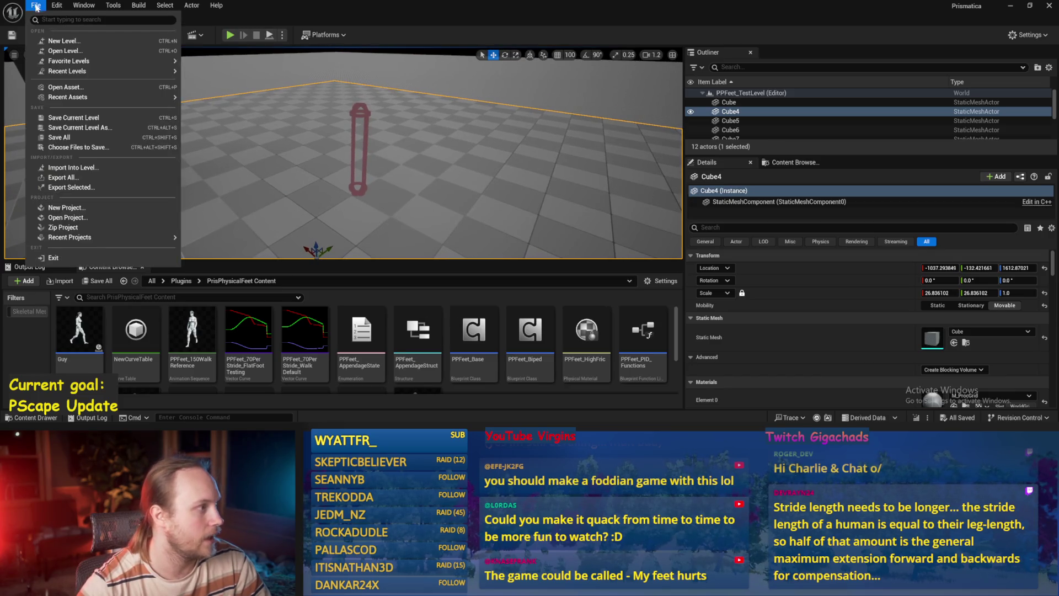
{"action": "left_click", "coordinate": [42, 137]}
{"action": "scroll", "coordinate": [419, 353], "scroll_direction": "down", "scroll_amount": 1}
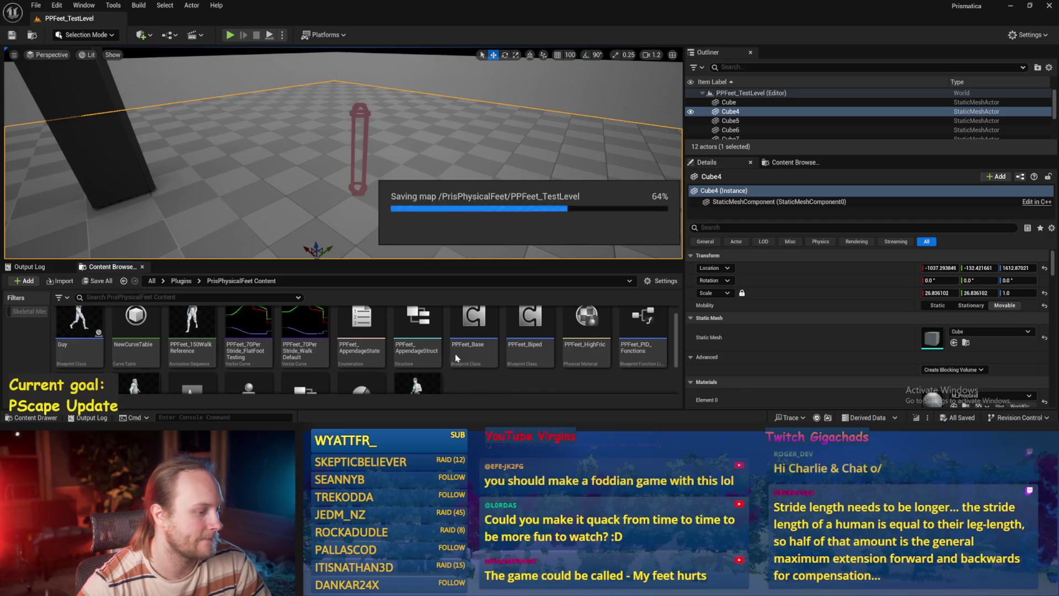
{"action": "double_click", "coordinate": [457, 358]}
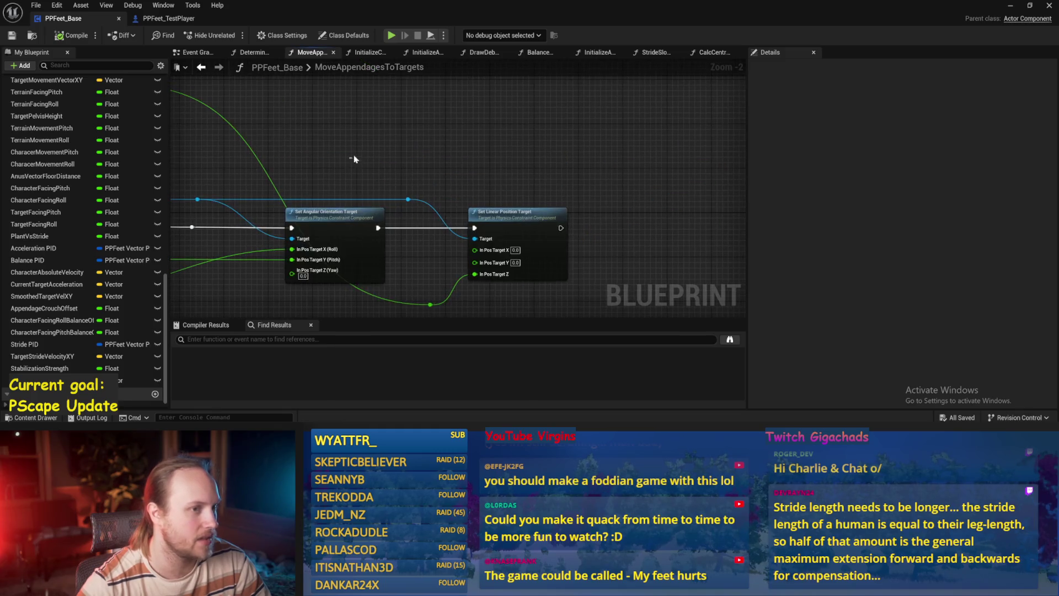
{"action": "left_click", "coordinate": [196, 53]}
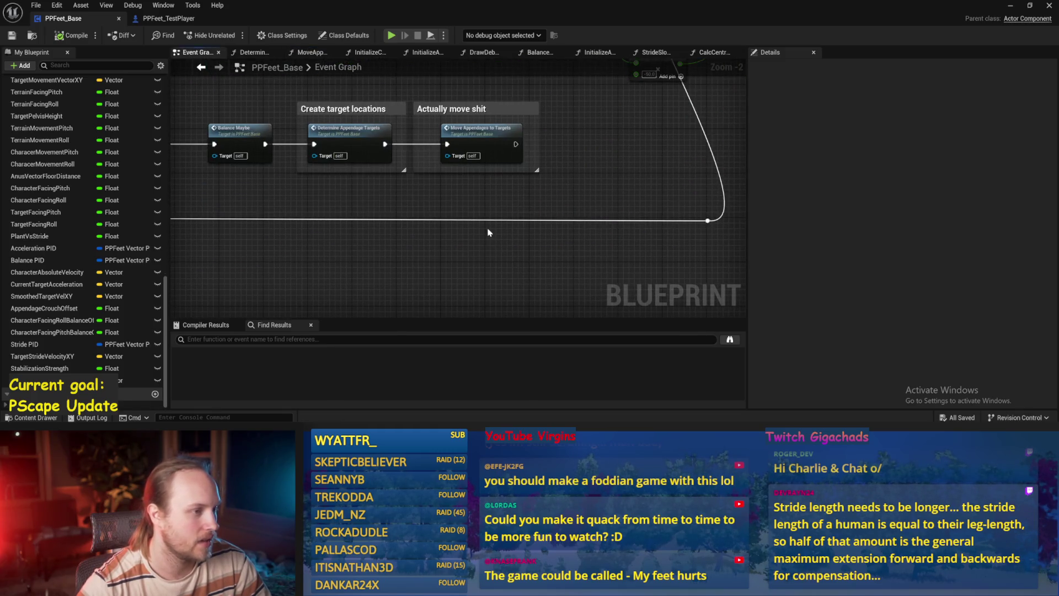
{"action": "scroll", "coordinate": [488, 233], "scroll_direction": "up", "scroll_amount": 2}
{"action": "left_click", "coordinate": [574, 197]}
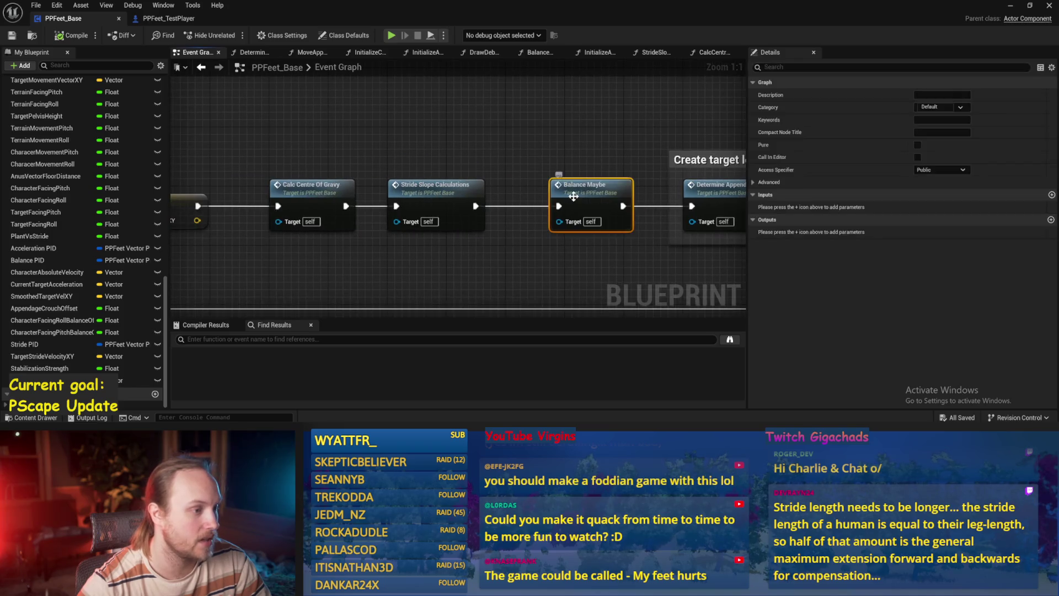
Step: Set Balance Maybe's In Range B to 150, compile, and start a play test
{"action": "double_click", "coordinate": [574, 196]}
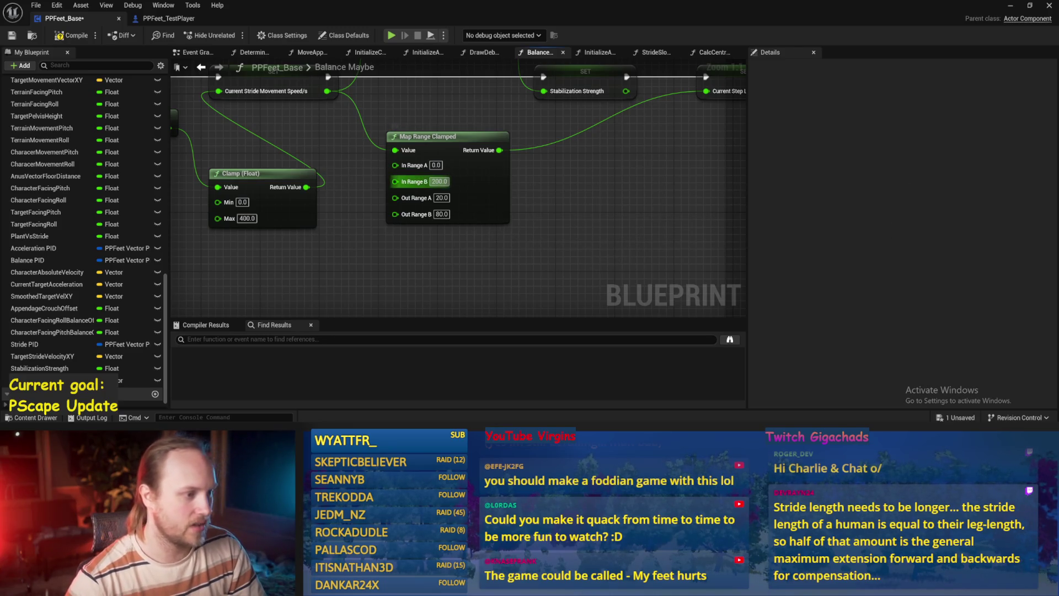
{"action": "left_click", "coordinate": [64, 39]}
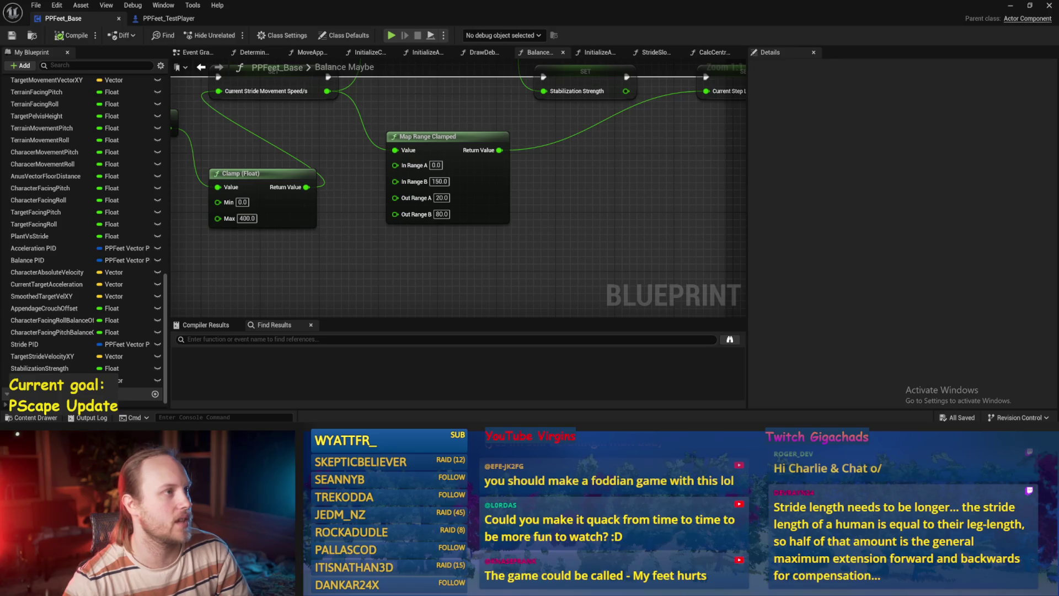
{"action": "scroll", "coordinate": [612, 197], "scroll_direction": "down", "scroll_amount": 2}
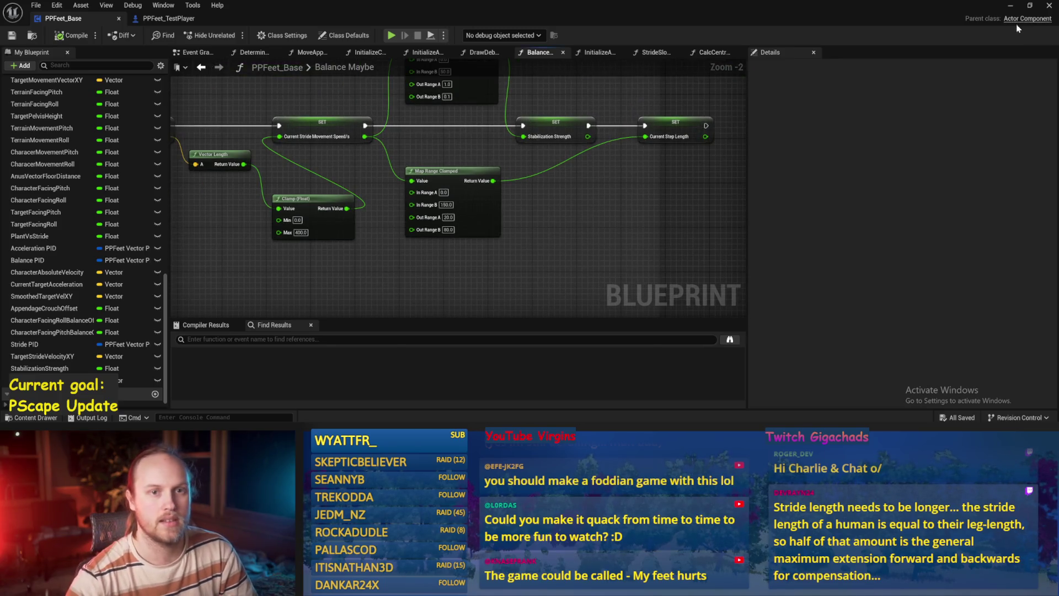
{"action": "left_click", "coordinate": [1010, 8]}
{"action": "key", "text": "alt+p"}
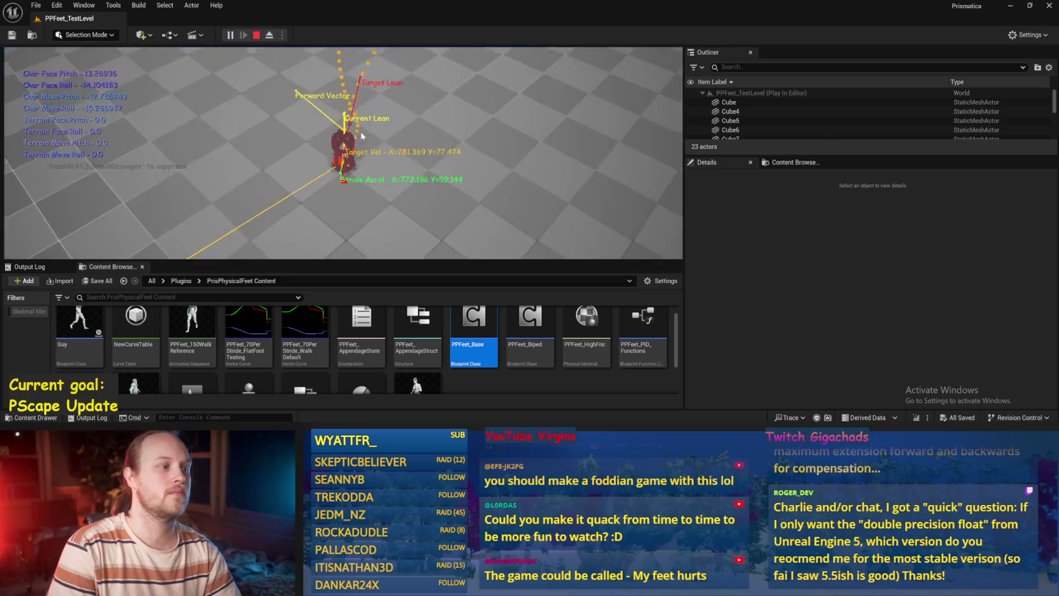
Step: Stop and save, then run and stop another full-screen play test of the rig
{"action": "key", "text": "Escape"}
{"action": "key", "text": "ctrl+s"}
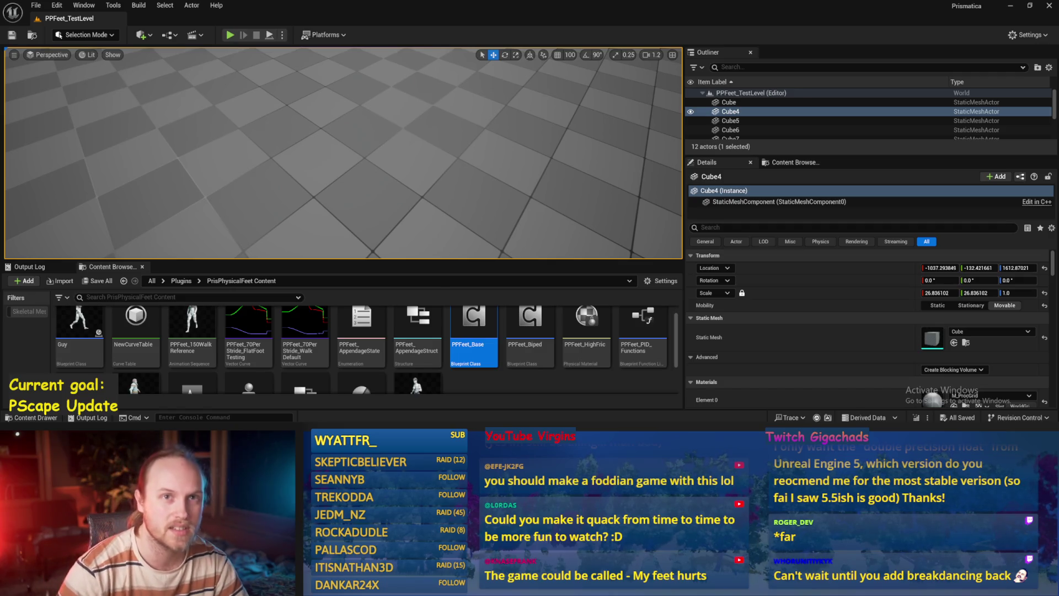
{"action": "scroll", "coordinate": [506, 206], "scroll_direction": "down", "scroll_amount": 10}
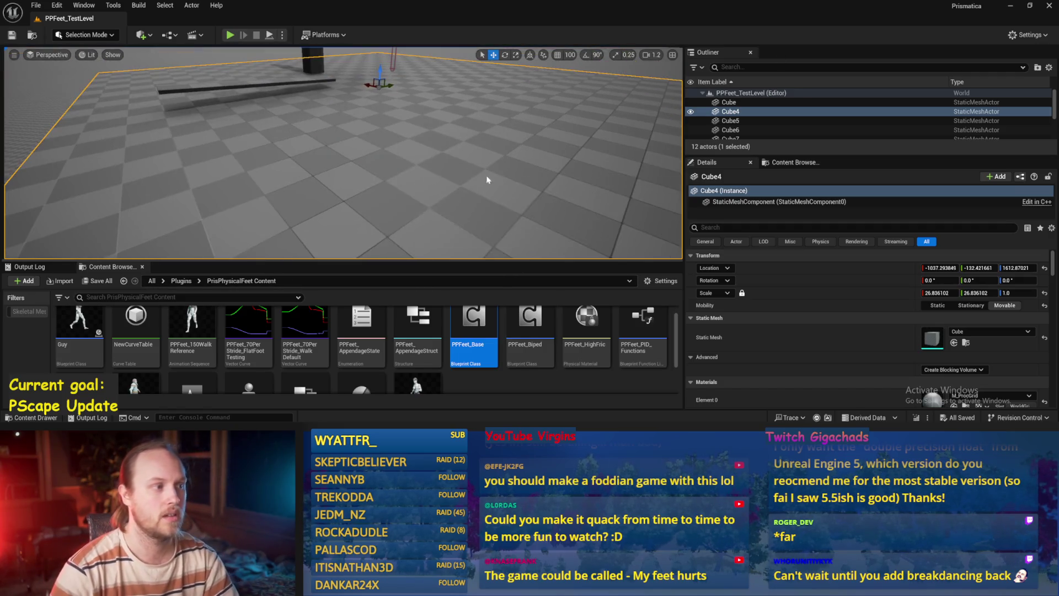
{"action": "scroll", "coordinate": [342, 155], "scroll_direction": "up", "scroll_amount": 3}
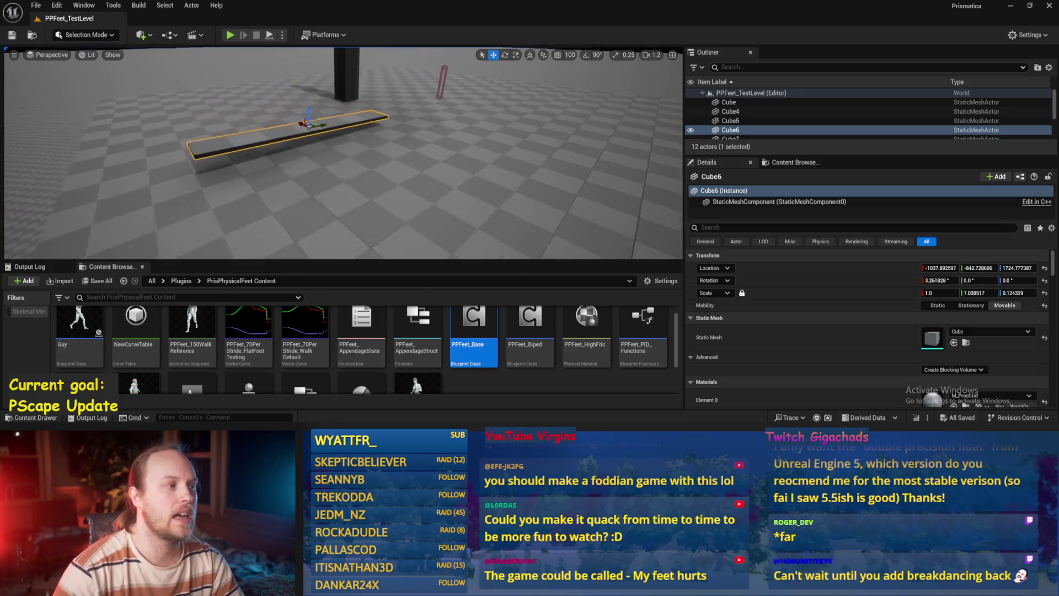
{"action": "key", "text": "alt+p"}
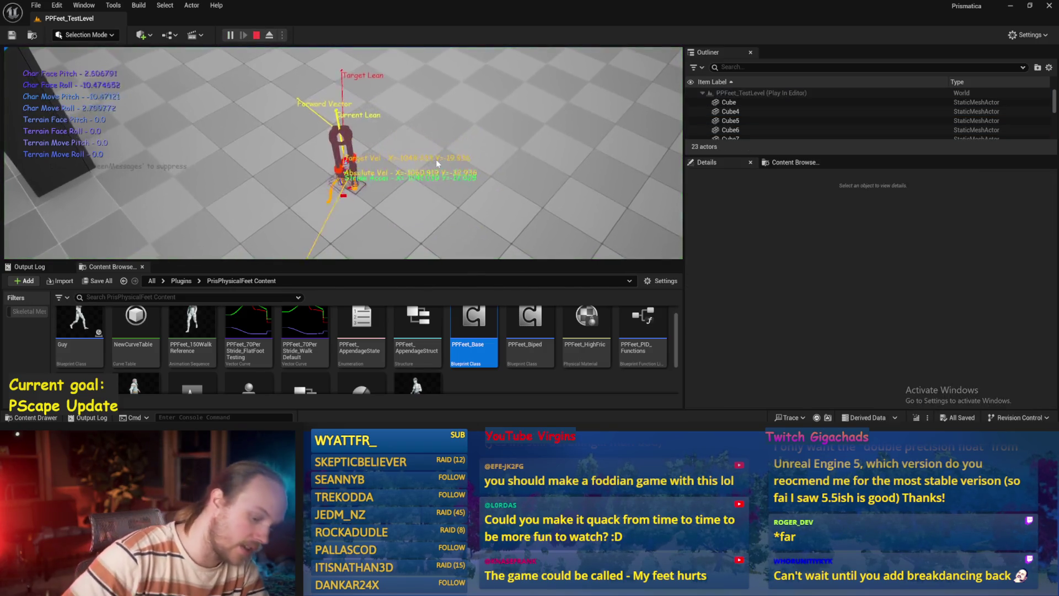
{"action": "key", "text": "F11"}
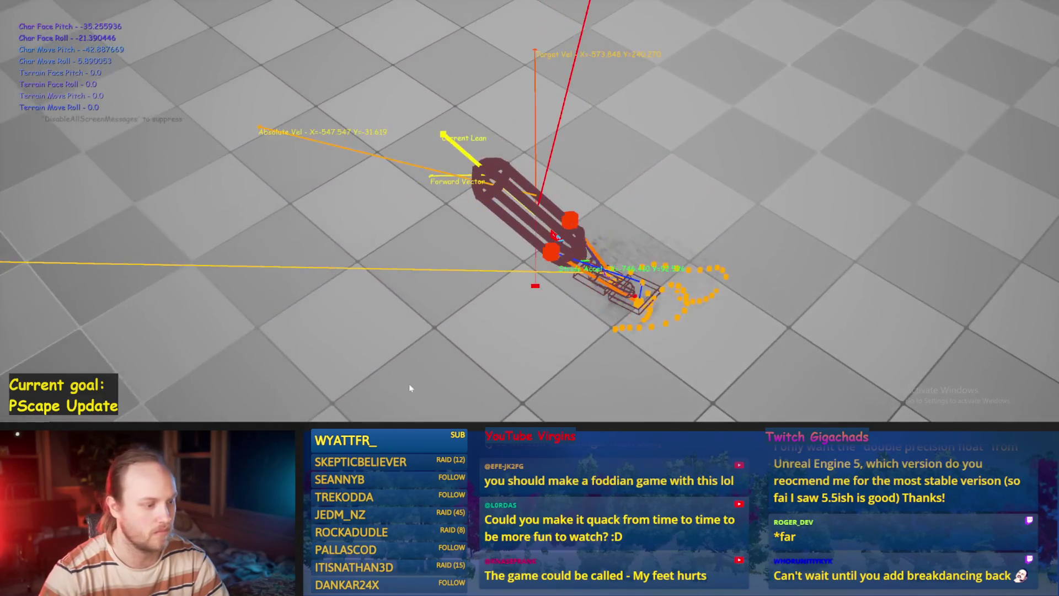
{"action": "key", "text": "Escape"}
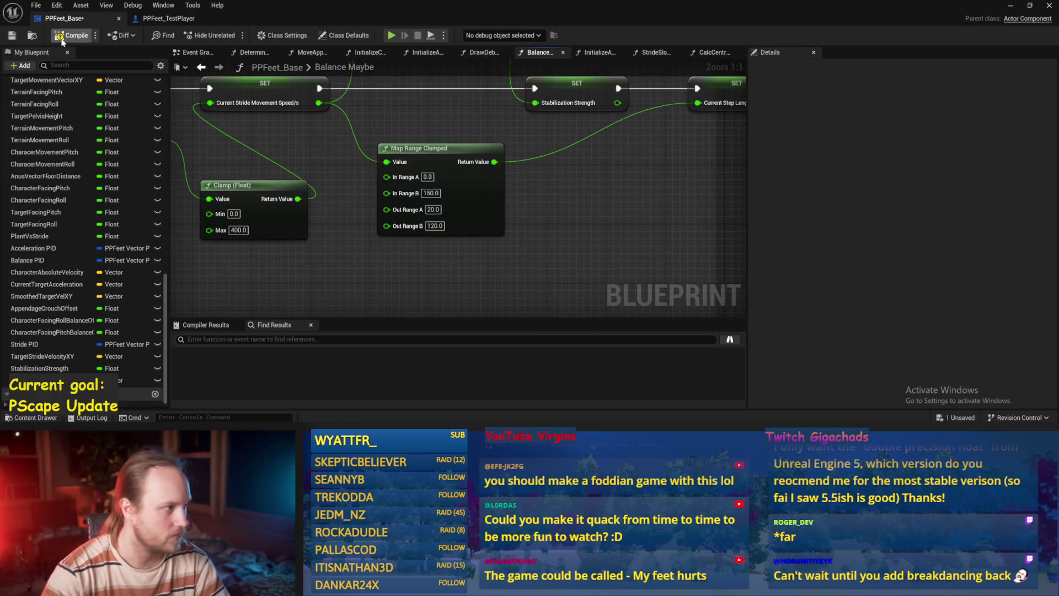
Step: Play-test with the new range, respawning the fallen rig, then reopen PPFeet_Base
{"action": "left_click", "coordinate": [1009, 9]}
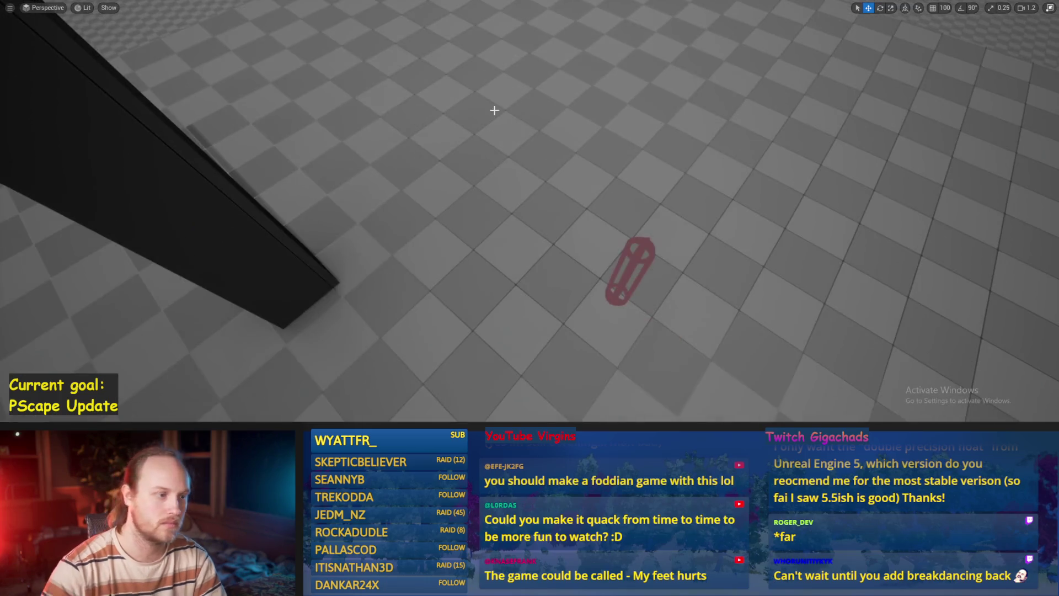
{"action": "key", "text": "alt+p"}
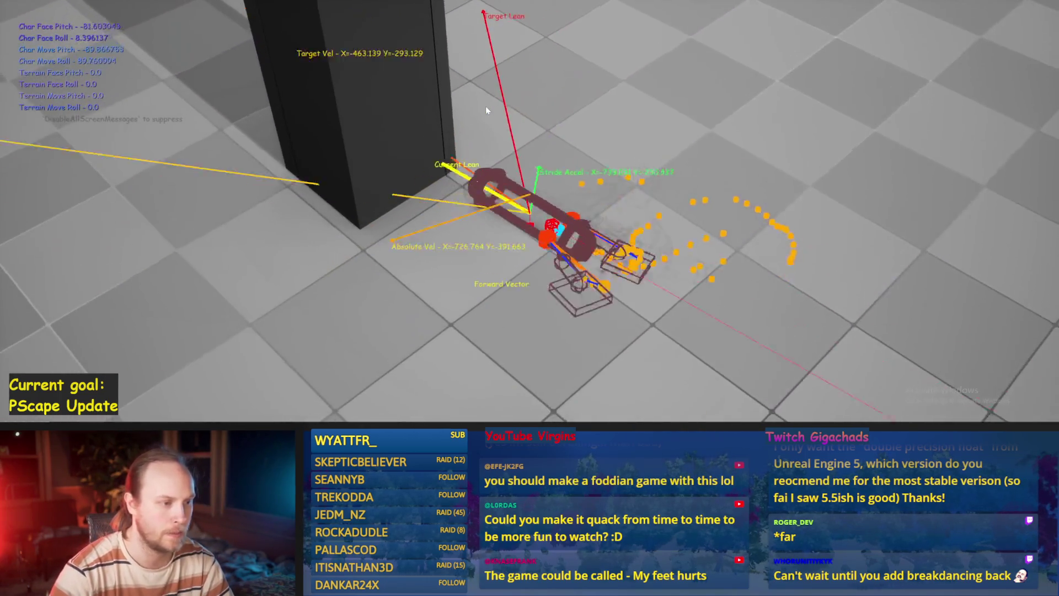
{"action": "left_click", "coordinate": [486, 106]}
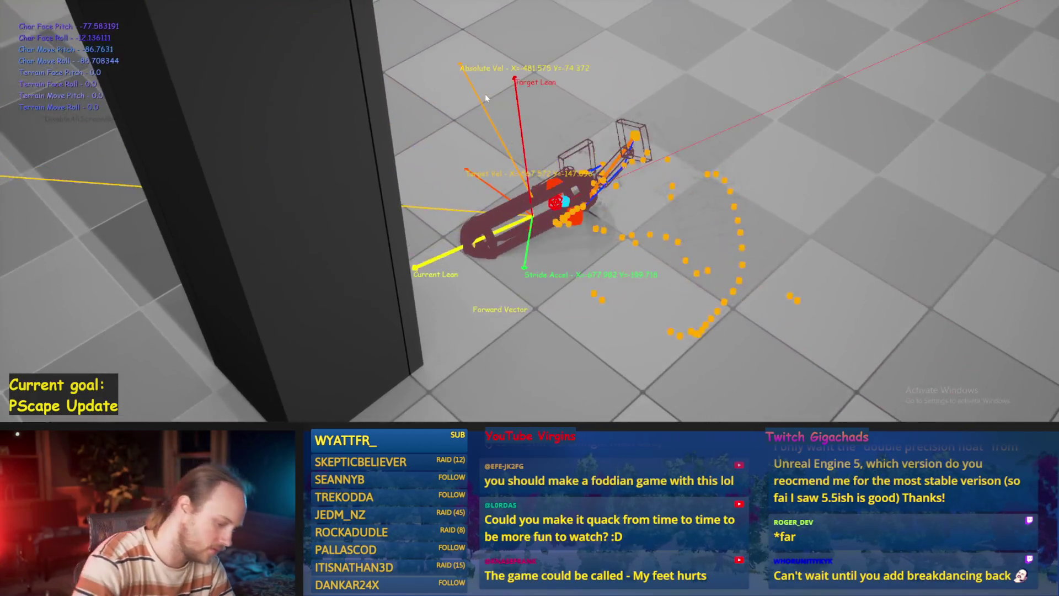
{"action": "left_click", "coordinate": [485, 94]}
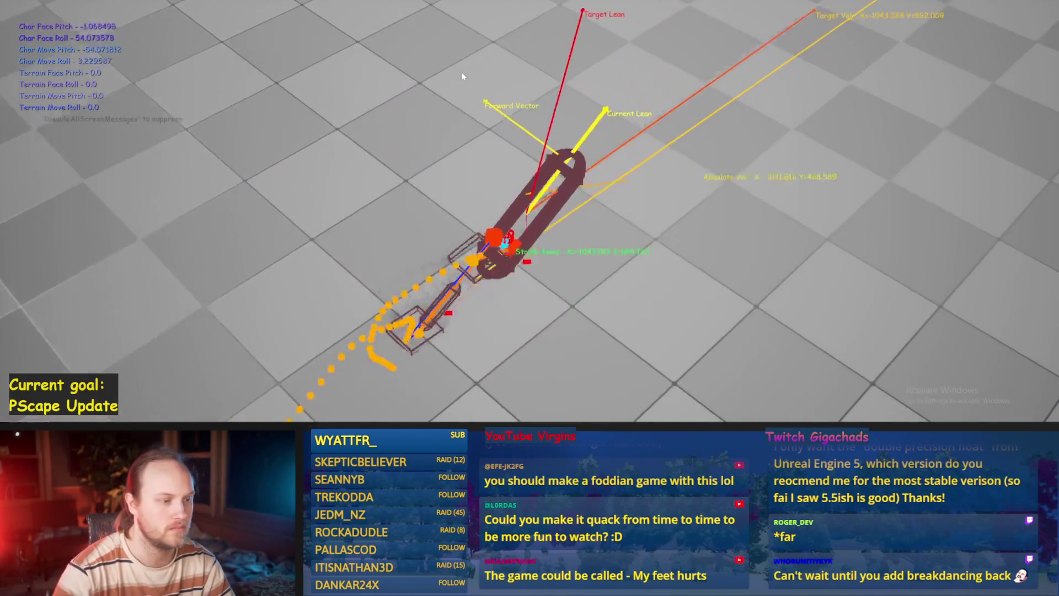
{"action": "key", "text": "Escape"}
{"action": "left_click", "coordinate": [432, 416]}
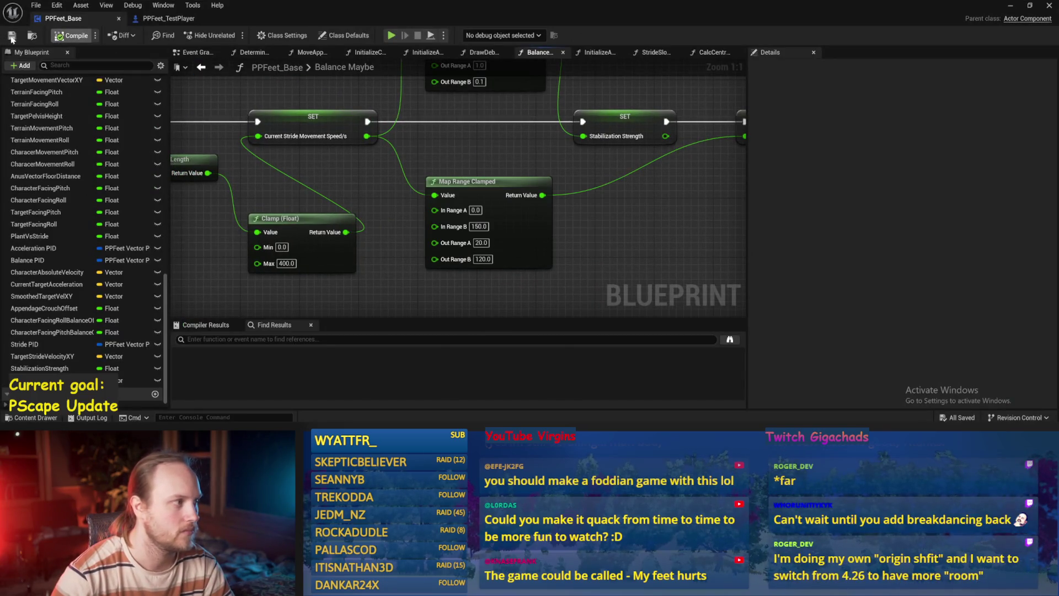
Step: In Balance Maybe, wire the multiply node's vector output into Add Torque in Degrees' Torque input
{"action": "scroll", "coordinate": [618, 268], "scroll_direction": "down", "scroll_amount": 2}
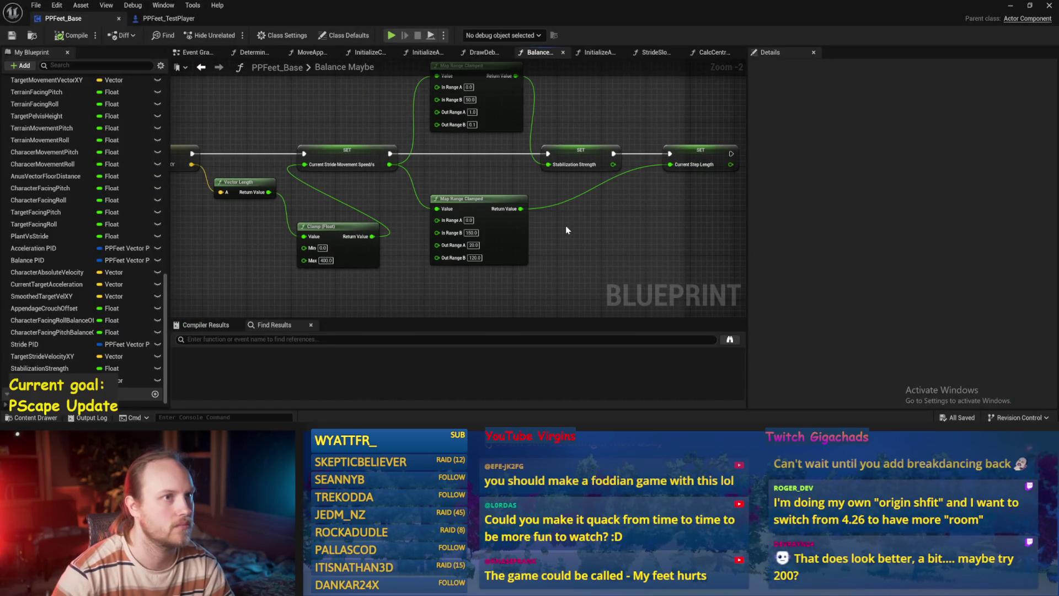
{"action": "key", "text": "alt+Left"}
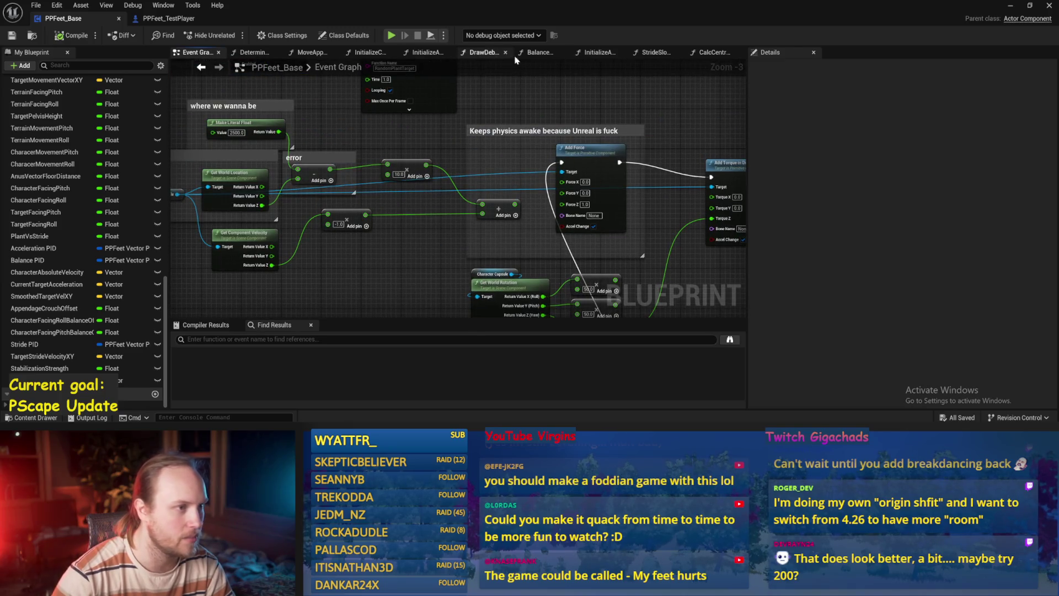
{"action": "left_click", "coordinate": [533, 52]}
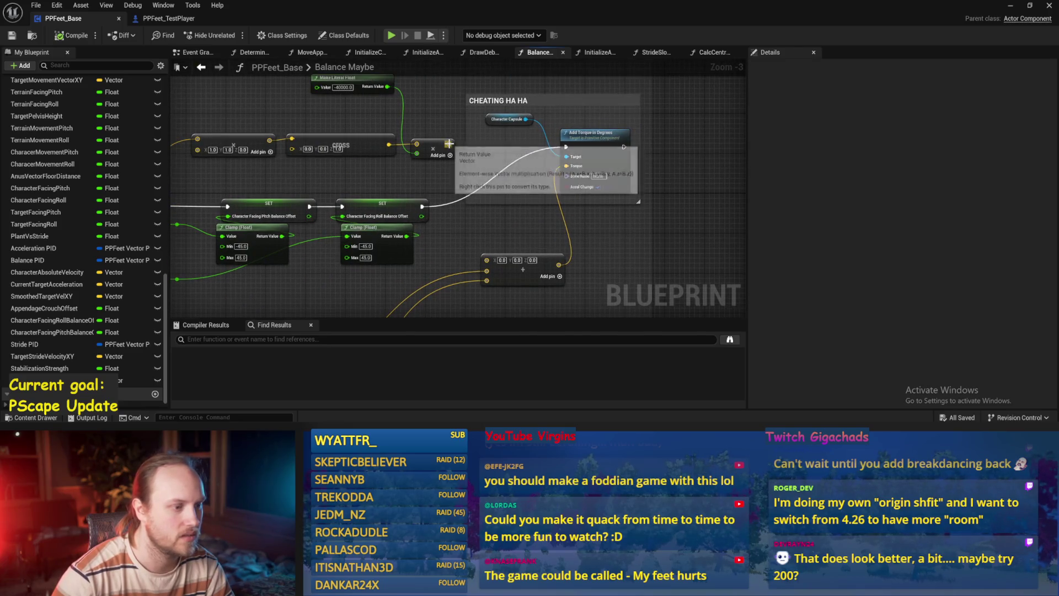
{"action": "left_click_drag", "start_coordinate": [449, 144], "coordinate": [507, 281]}
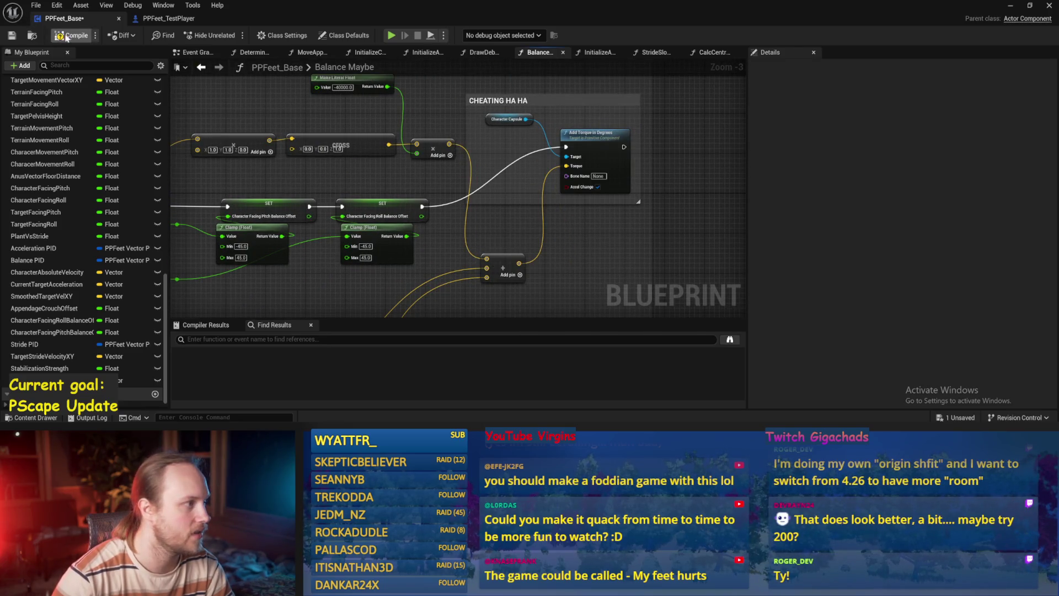
{"action": "left_click", "coordinate": [1008, 5]}
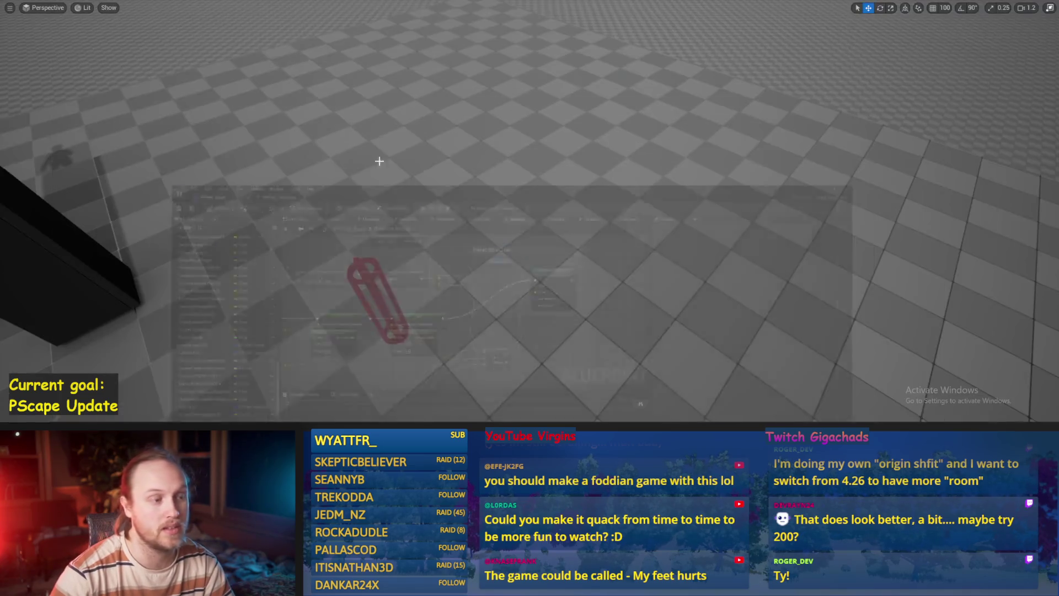
Step: Run six Play-In-Editor tests of the walking rig, stopping each after a fall or drift
{"action": "key", "text": "alt+p"}
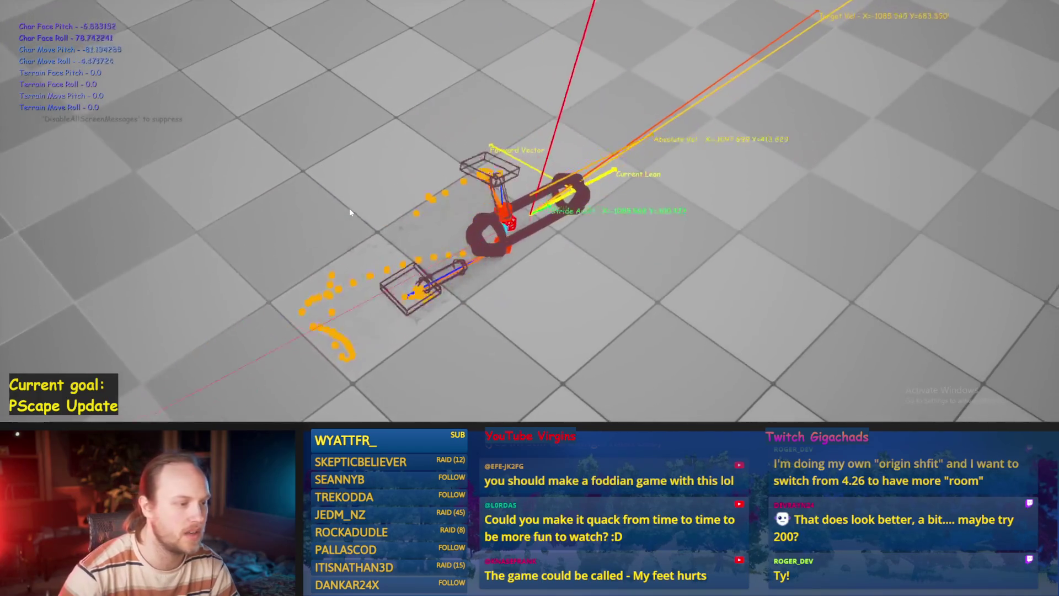
{"action": "key", "text": "Escape"}
{"action": "key", "text": "alt+p"}
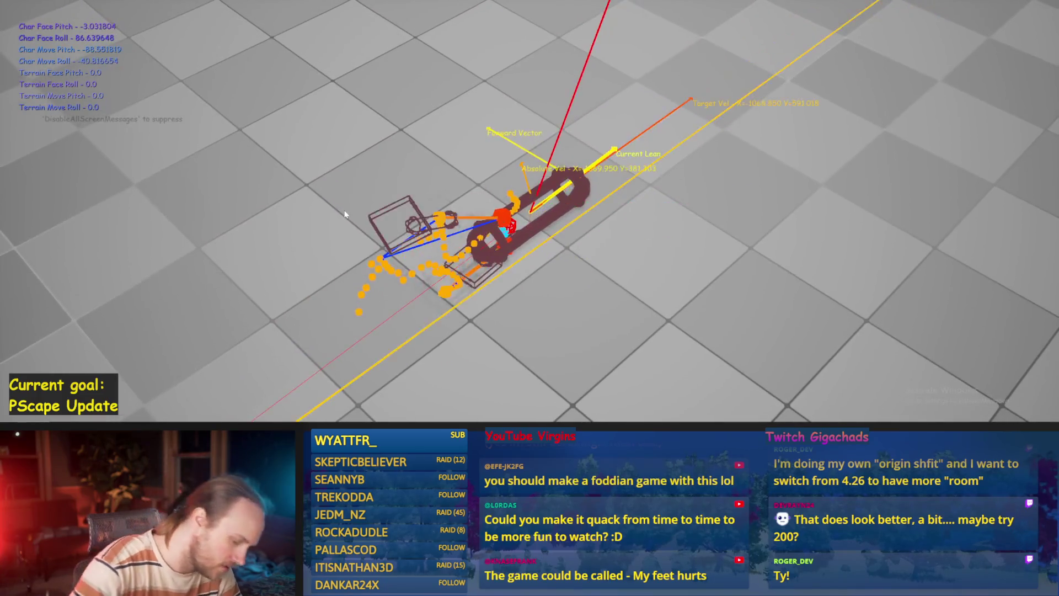
{"action": "key", "text": "Escape"}
{"action": "key", "text": "alt+p"}
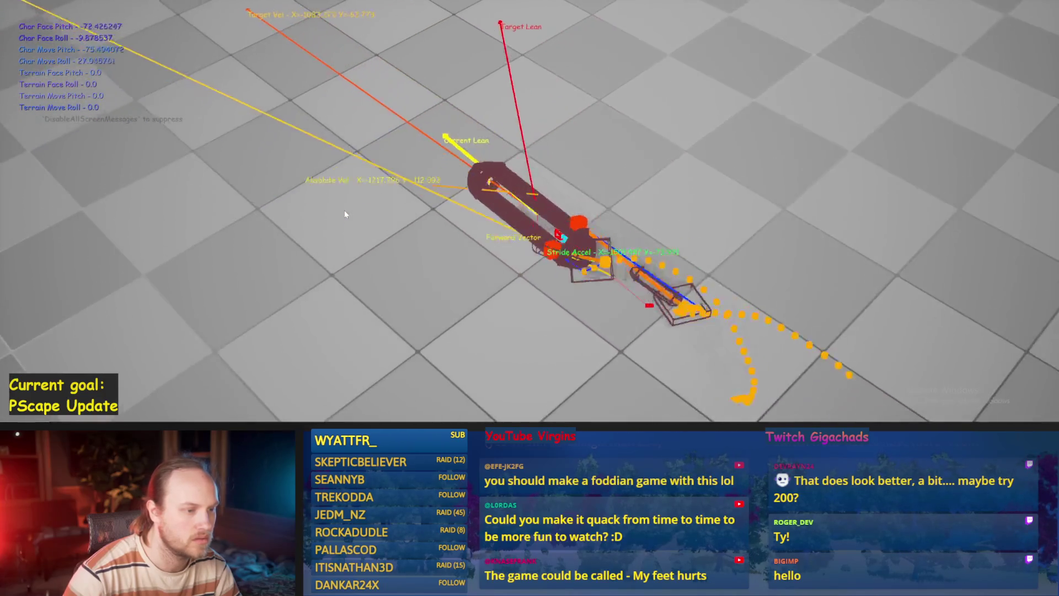
{"action": "key", "text": "Escape"}
{"action": "key", "text": "alt+p"}
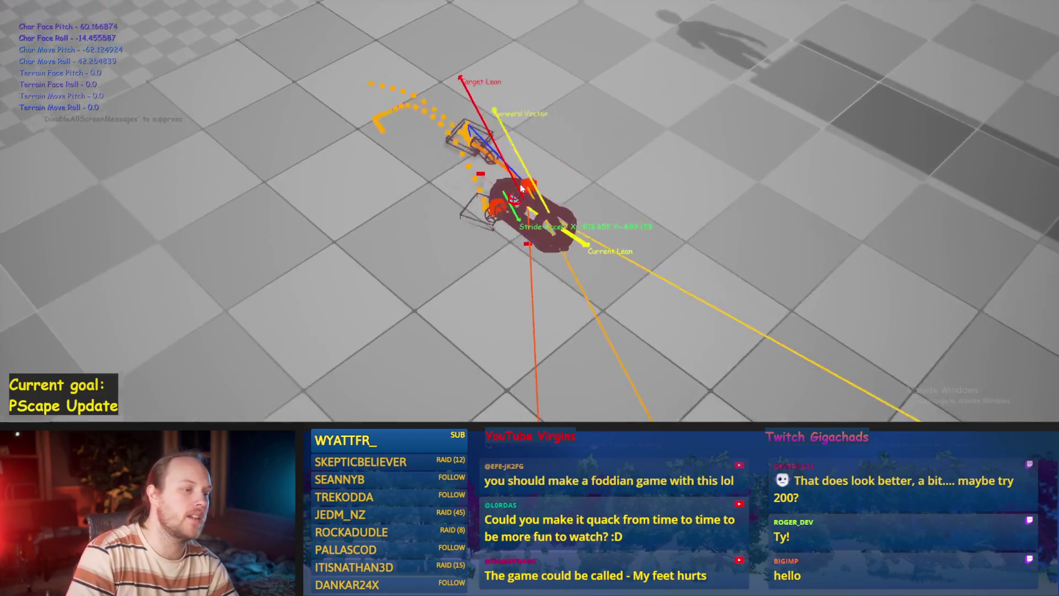
{"action": "key", "text": "Escape"}
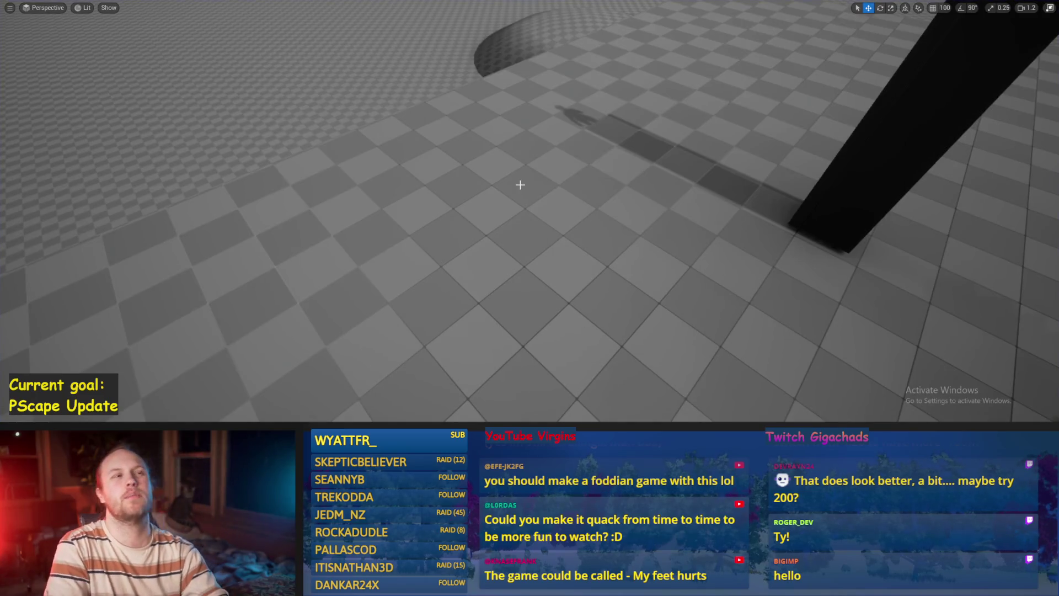
{"action": "key", "text": "alt+p"}
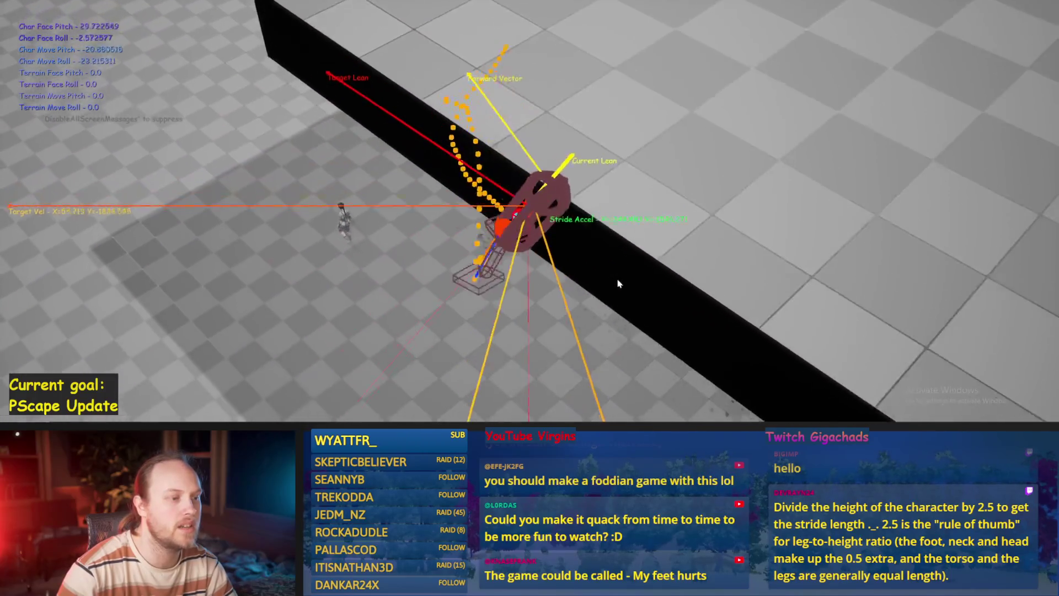
{"action": "key", "text": "Escape"}
{"action": "key", "text": "alt+p"}
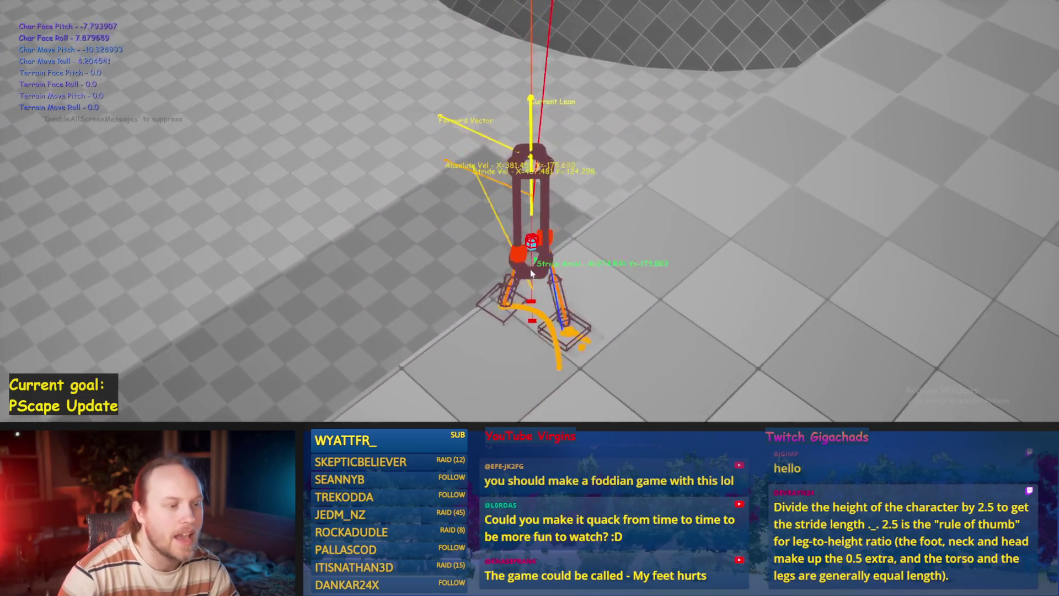
{"action": "key", "text": "Escape"}
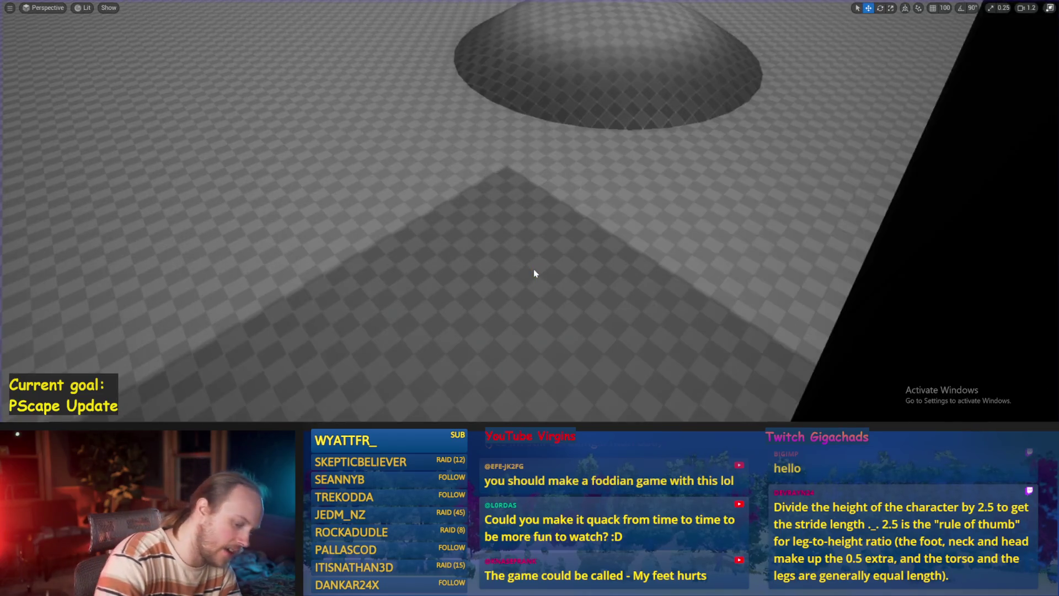
Step: Run three more play-tests, walking the character across the floor with W in the last
{"action": "key", "text": "alt+p"}
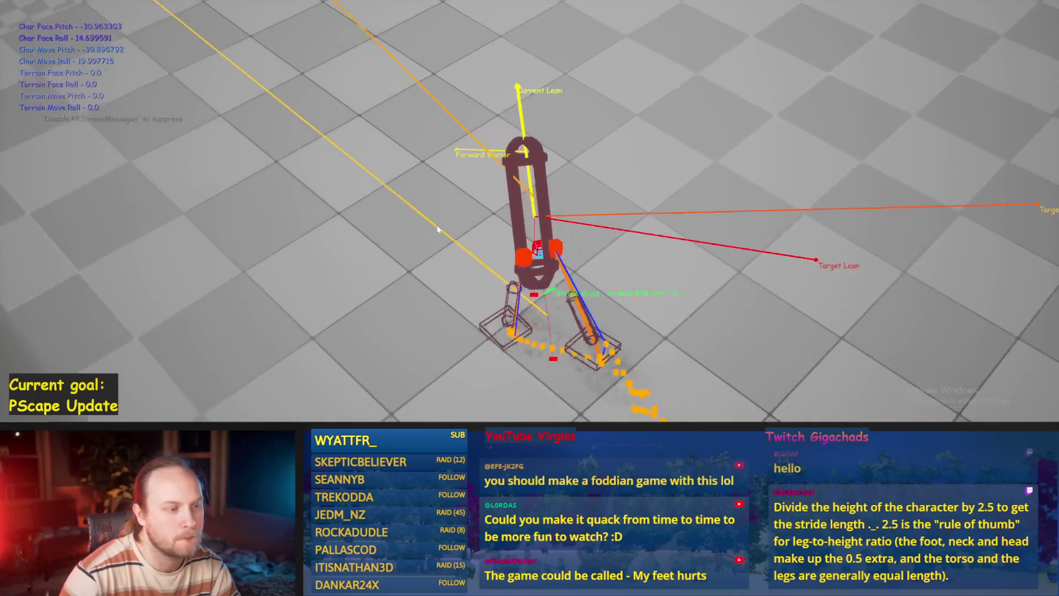
{"action": "key", "text": "Escape"}
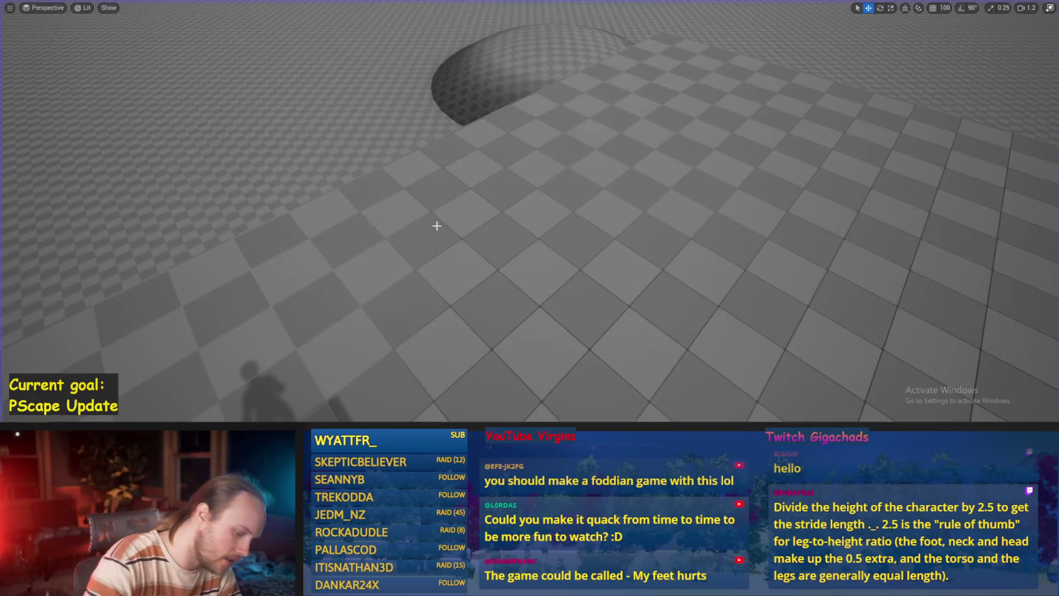
{"action": "key", "text": "alt+p"}
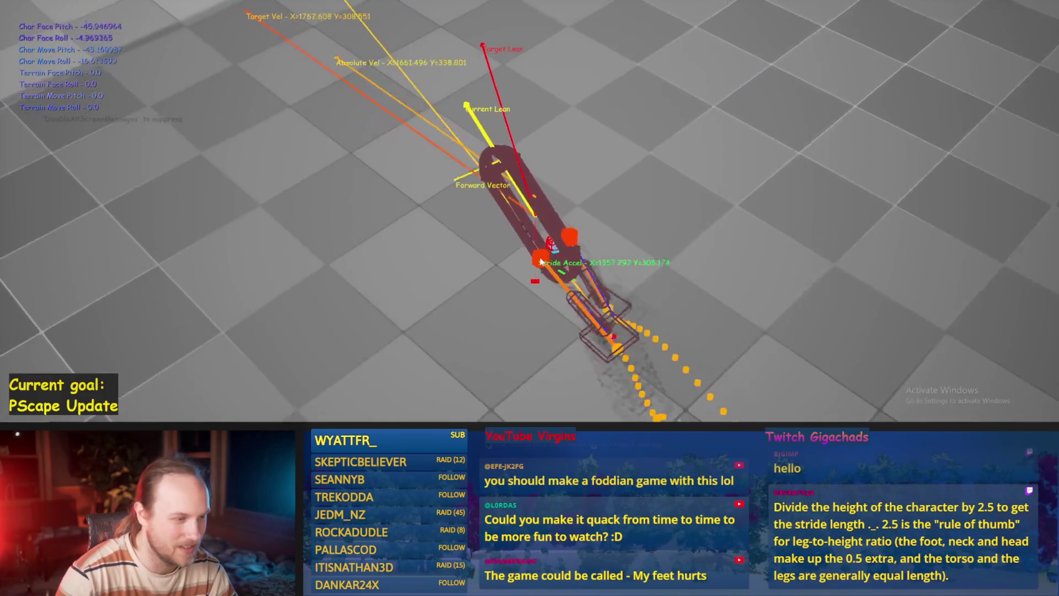
{"action": "key", "text": "Escape"}
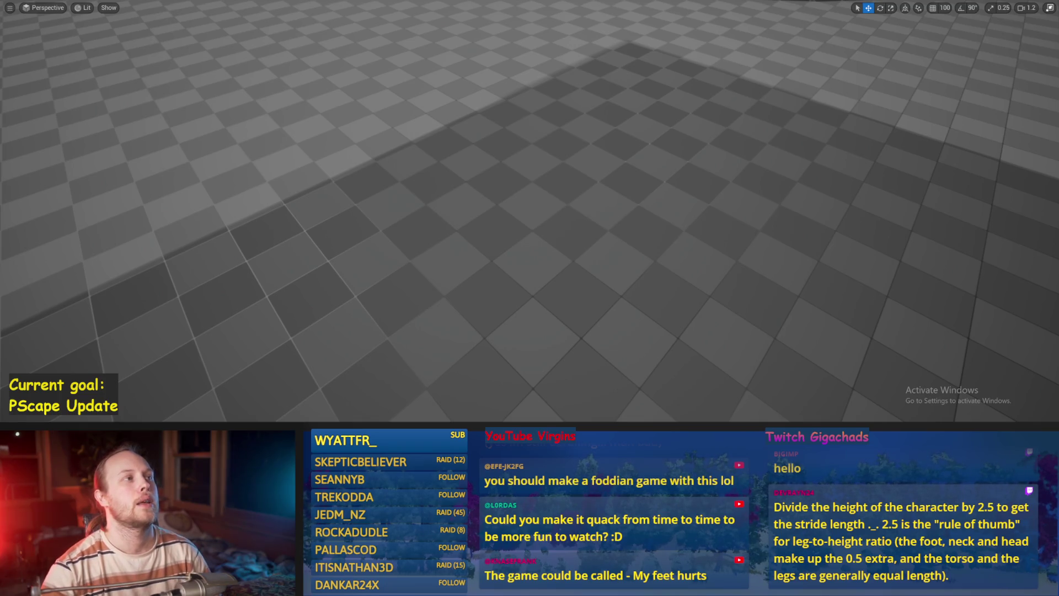
{"action": "scroll", "coordinate": [588, 197], "scroll_direction": "down", "scroll_amount": 3}
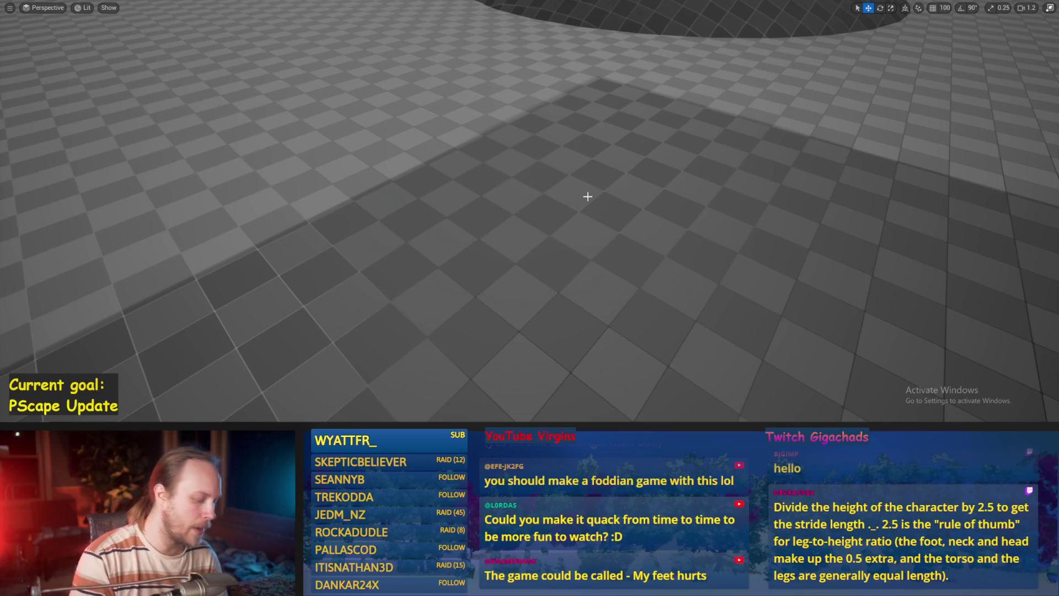
{"action": "key", "text": "alt+p"}
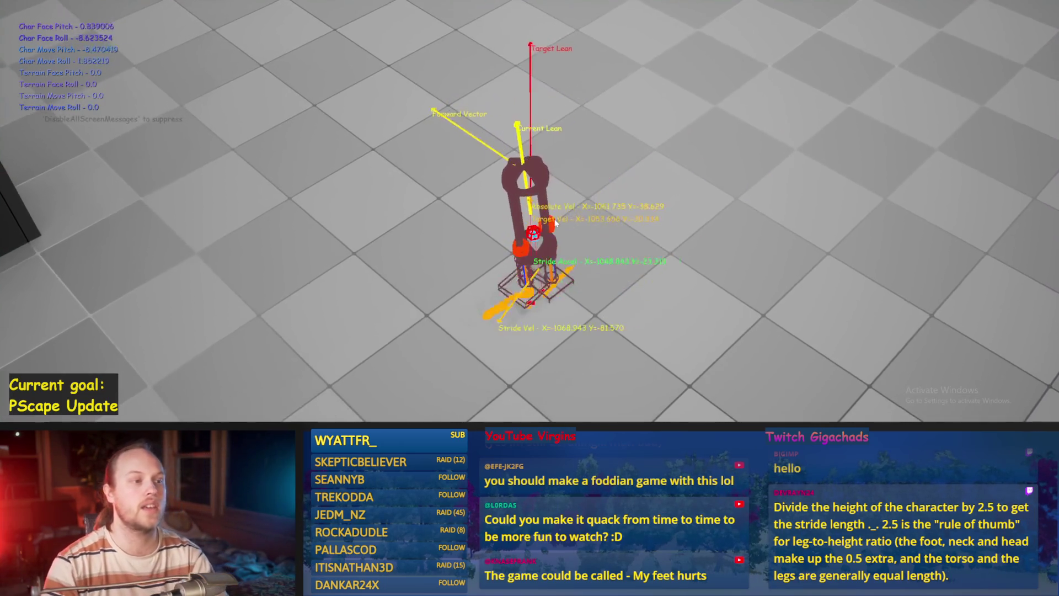
{"action": "key", "text": "w"}
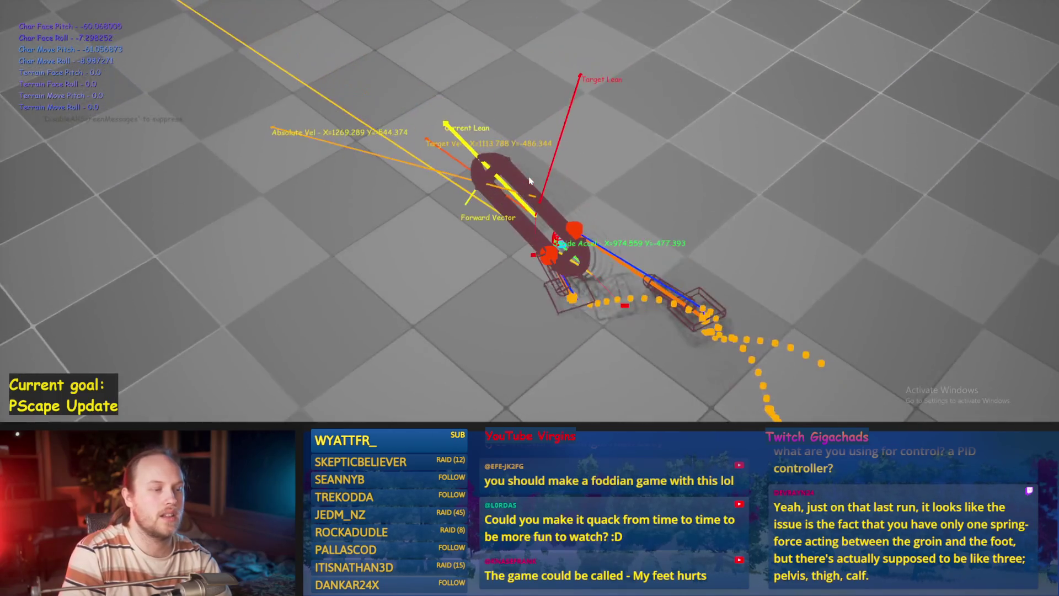
{"action": "key", "text": "Escape"}
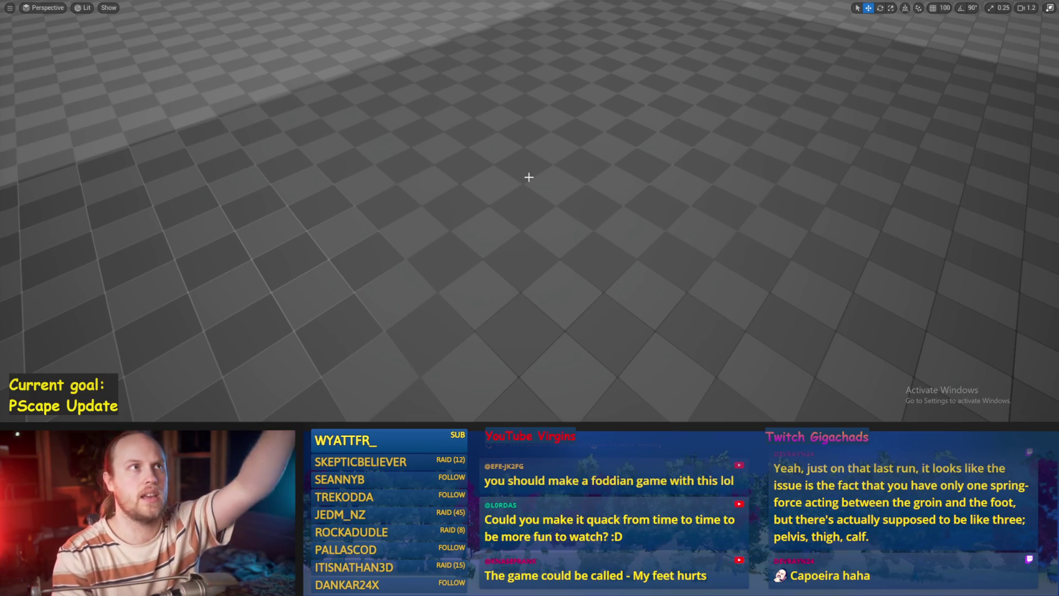
Step: Save all changed packages
{"action": "scroll", "coordinate": [567, 185], "scroll_direction": "down", "scroll_amount": 10}
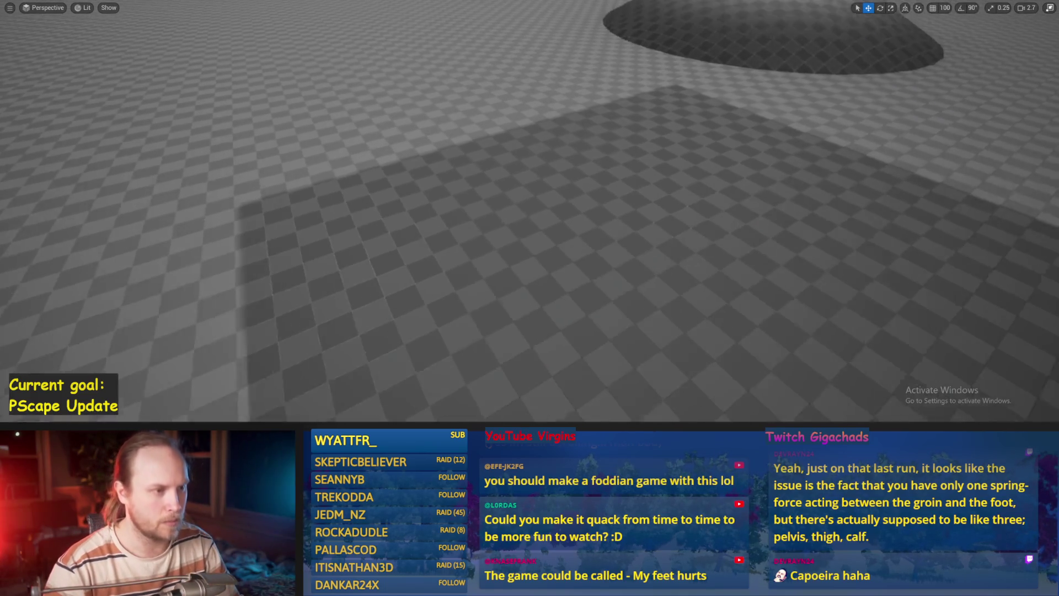
{"action": "scroll", "coordinate": [566, 184], "scroll_direction": "up", "scroll_amount": 5}
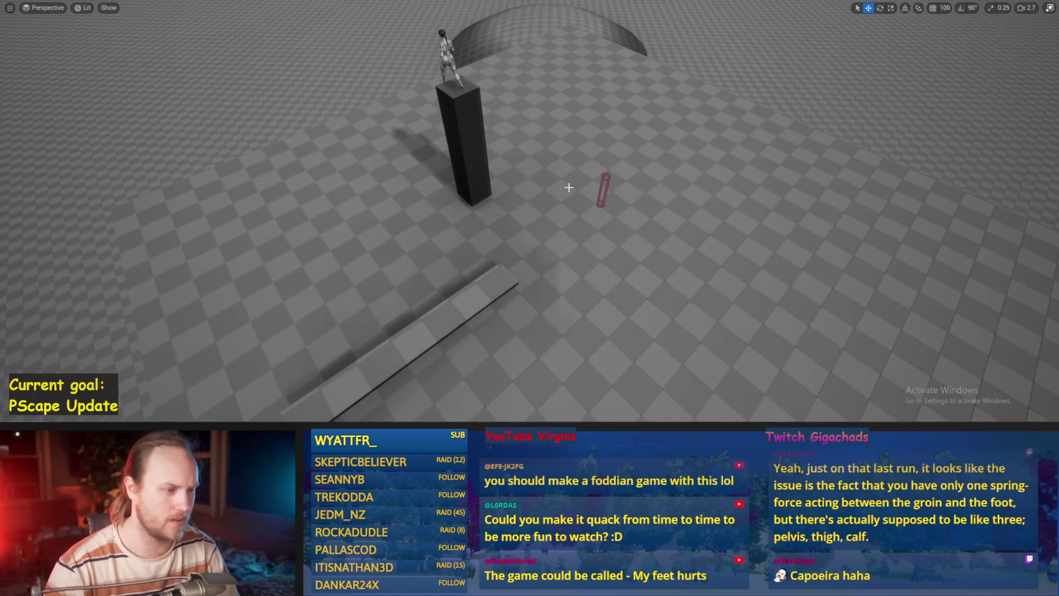
{"action": "key", "text": "ctrl+s"}
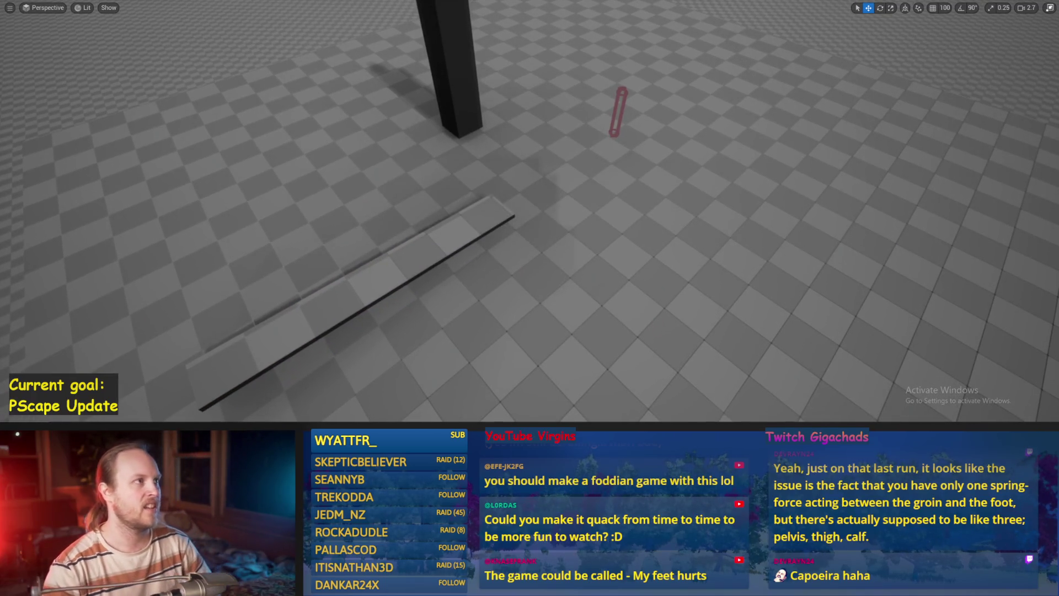
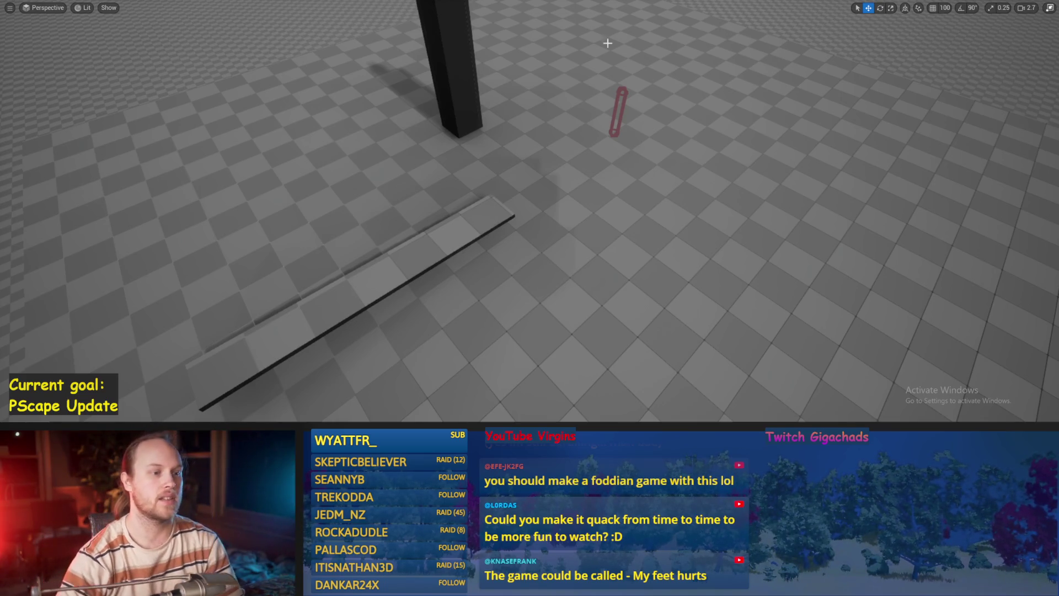
Step: Turn the camera toward the capsule and pillar and launch Play In Editor with debug vectors
{"action": "left_click_drag", "start_coordinate": [618, 280], "coordinate": [590, 220]}
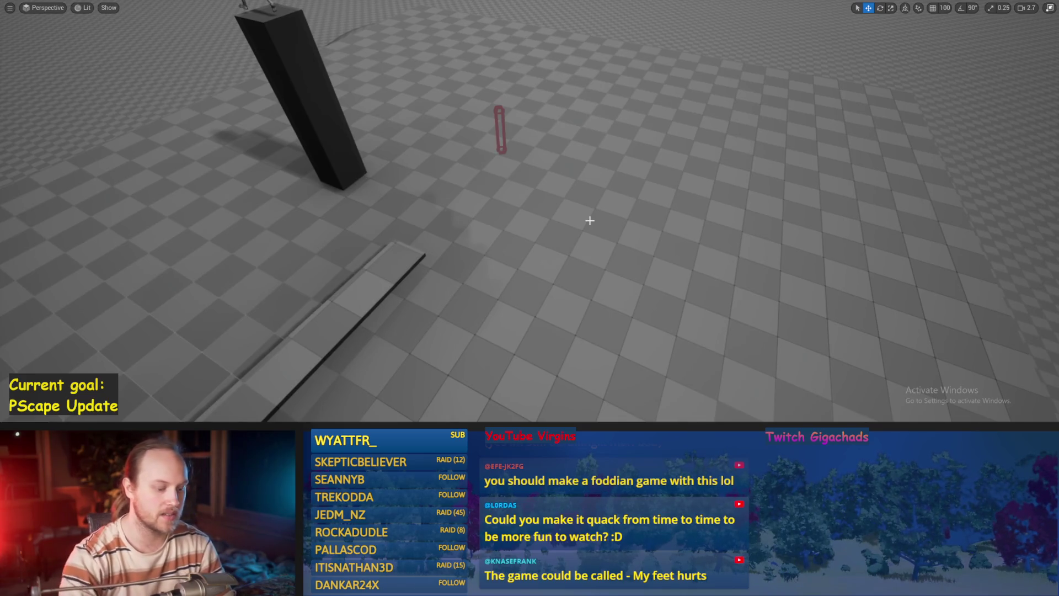
{"action": "key", "text": "alt+p"}
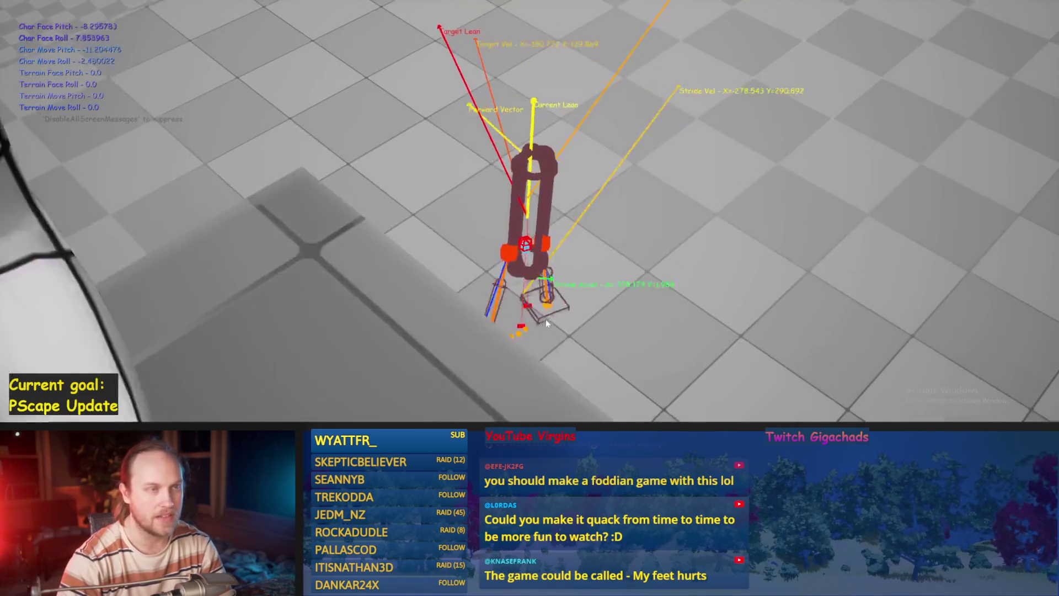
Step: Restart play twice to reset the character, walk it around and off the ledge, then stop
{"action": "key", "text": "Escape"}
{"action": "key", "text": "alt+p"}
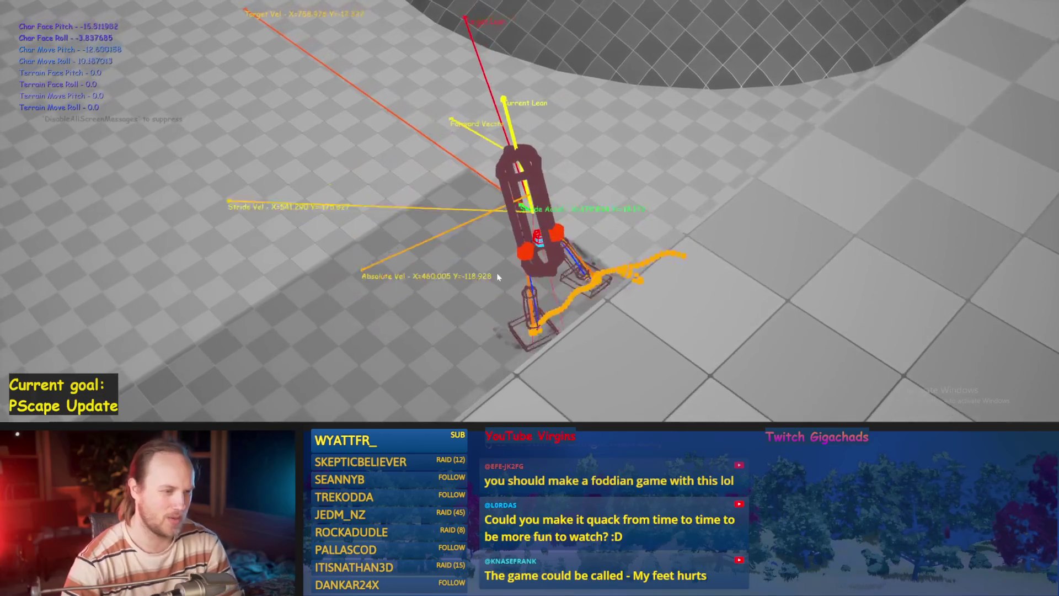
{"action": "key", "text": "Escape"}
{"action": "key", "text": "alt+p"}
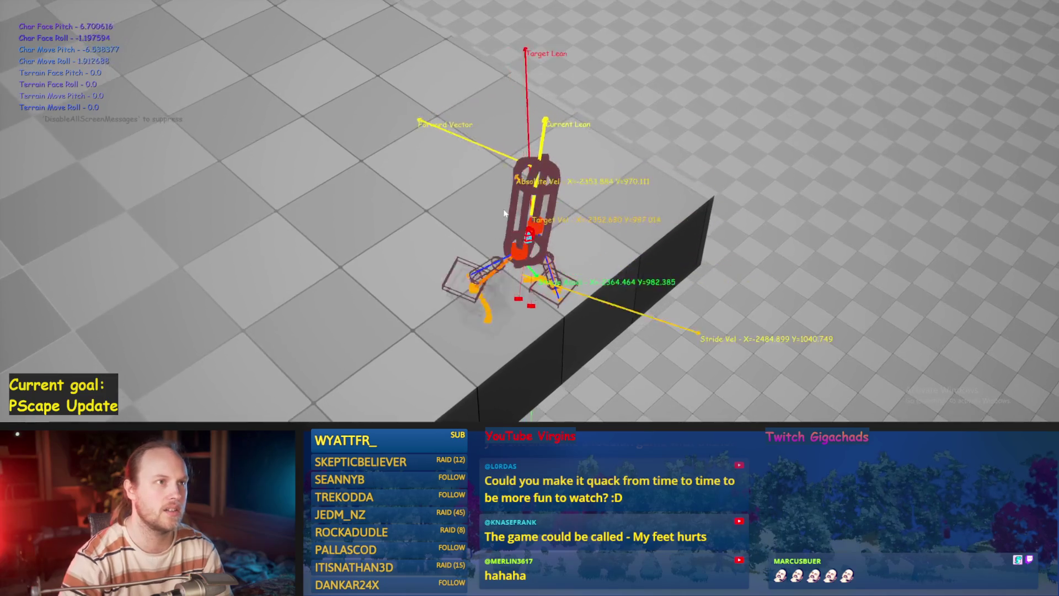
{"action": "key", "text": "Escape"}
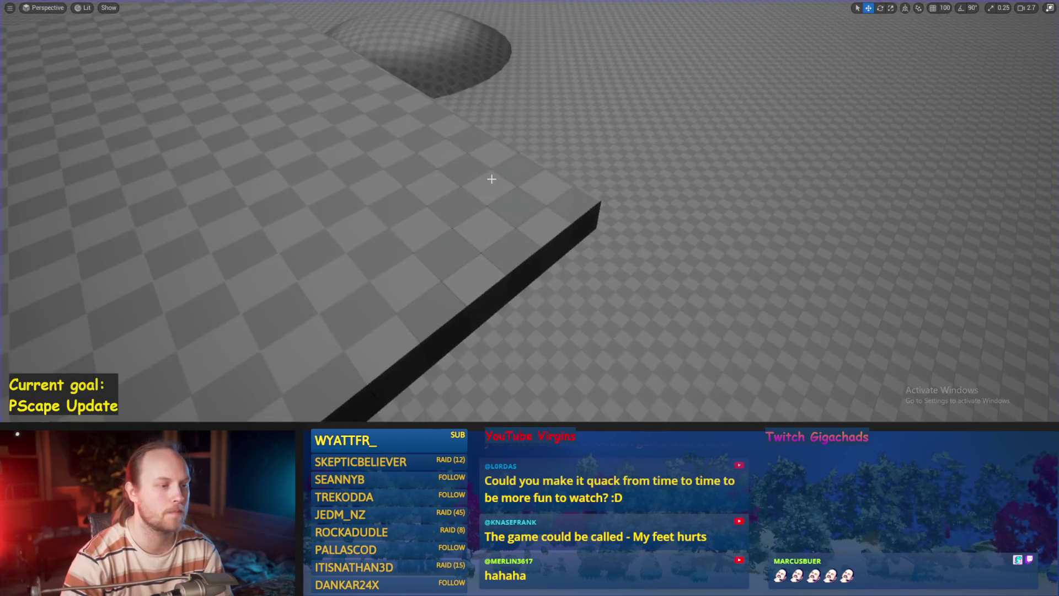
Step: Fly the camera down to floor level and frame the PPFeet_TestPlayer capsule
{"action": "left_click_drag", "start_coordinate": [547, 182], "coordinate": [541, 155]}
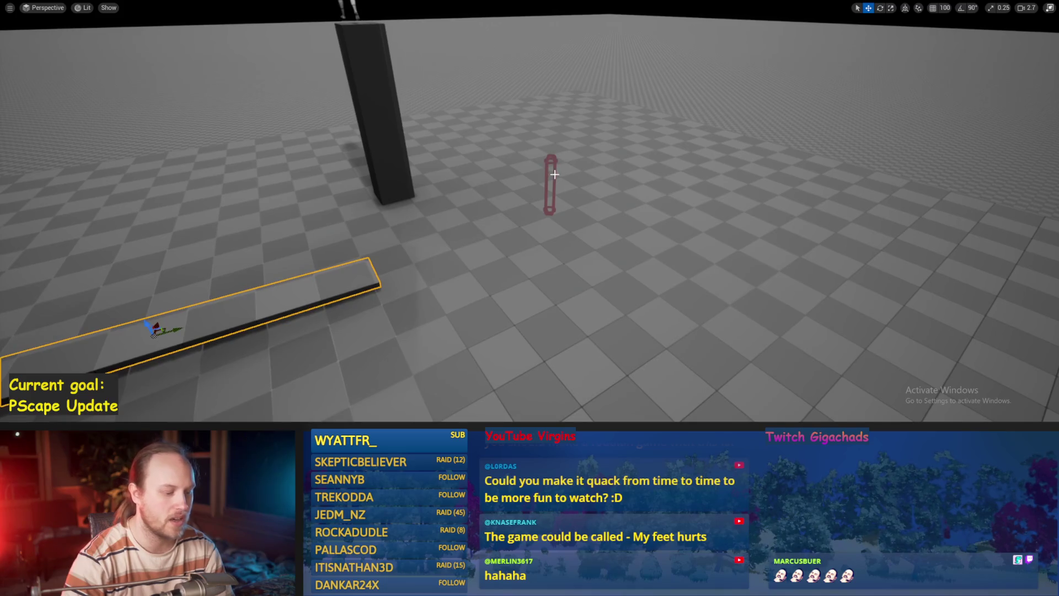
{"action": "left_click_drag", "start_coordinate": [610, 221], "coordinate": [608, 216]}
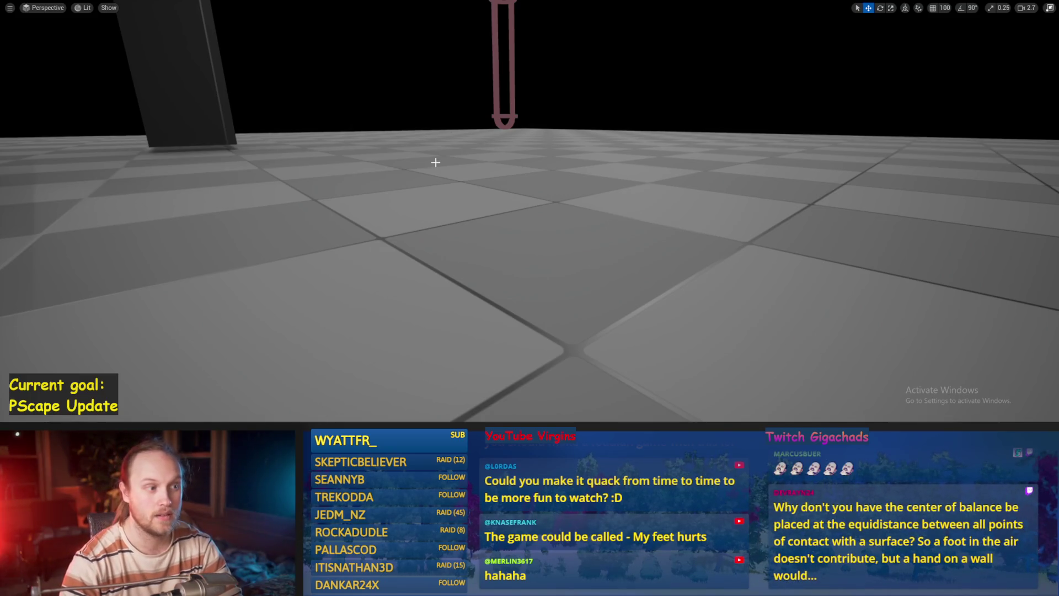
{"action": "mouse_move", "coordinate": [489, 177]}
{"action": "left_mouse_down"}
{"action": "mouse_move", "coordinate": [490, 188]}
{"action": "mouse_move", "coordinate": [491, 166]}
{"action": "left_mouse_up"}
{"action": "scroll", "coordinate": [529, 221], "scroll_direction": "down", "scroll_amount": 5}
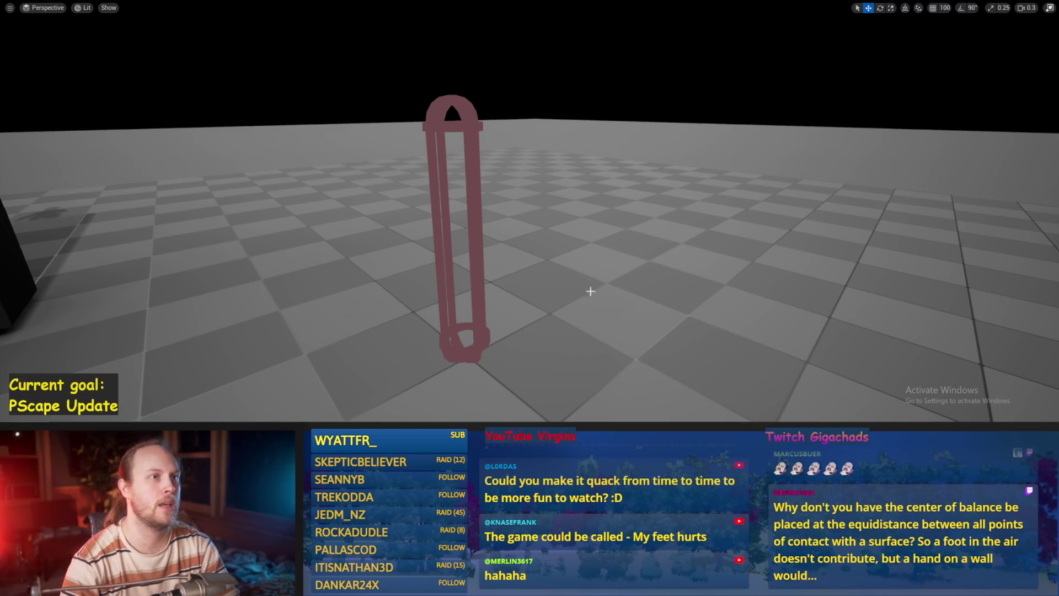
{"action": "left_click_drag", "start_coordinate": [585, 296], "coordinate": [490, 166]}
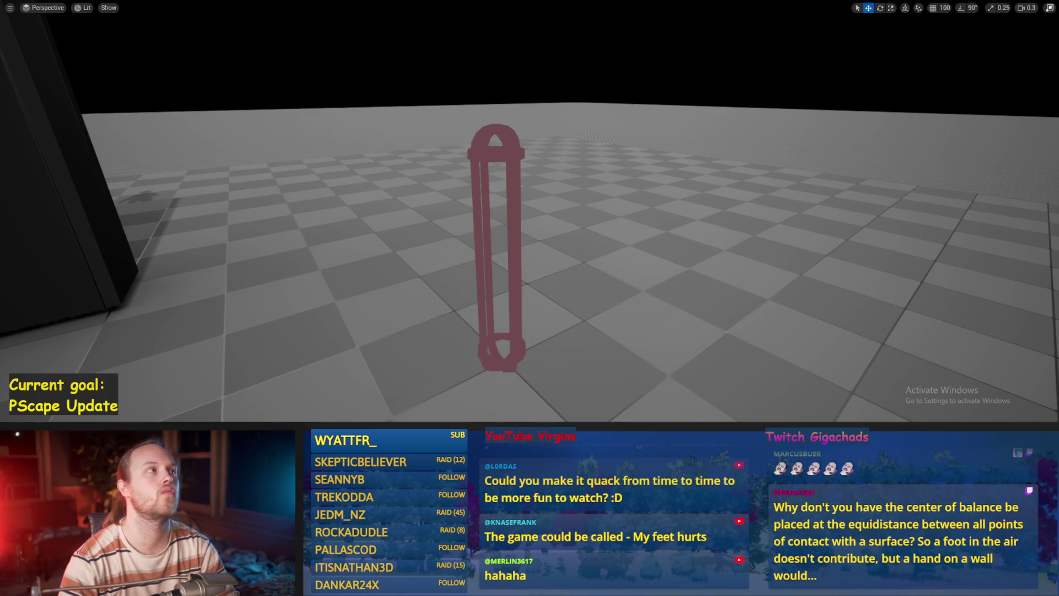
{"action": "mouse_move", "coordinate": [423, 334]}
{"action": "left_mouse_down"}
{"action": "mouse_move", "coordinate": [427, 359]}
{"action": "mouse_move", "coordinate": [483, 311]}
{"action": "left_mouse_up"}
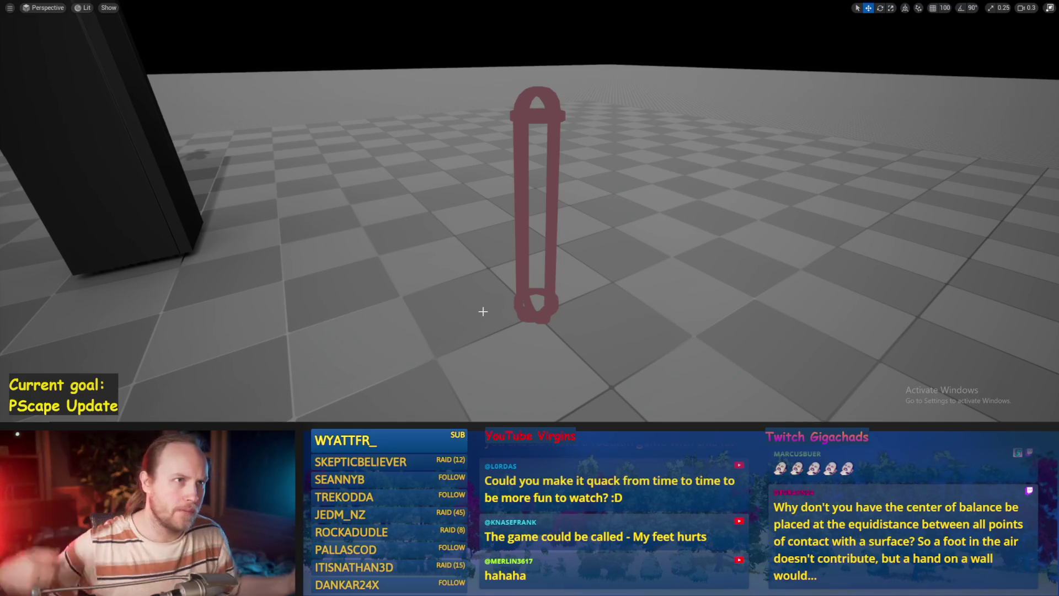
Step: Tilt the capsule about 60 degrees, return it upright to 0, 0, 0, and restore the layout
{"action": "left_click", "coordinate": [520, 263]}
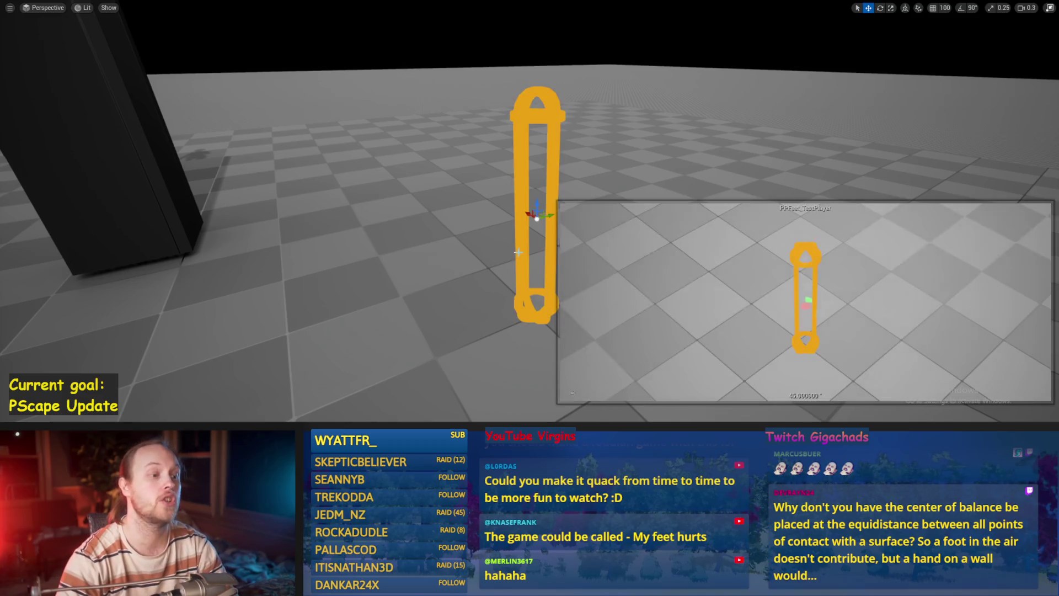
{"action": "mouse_move", "coordinate": [453, 223]}
{"action": "left_mouse_down"}
{"action": "mouse_move", "coordinate": [439, 246]}
{"action": "mouse_move", "coordinate": [449, 260]}
{"action": "mouse_move", "coordinate": [414, 295]}
{"action": "left_mouse_up"}
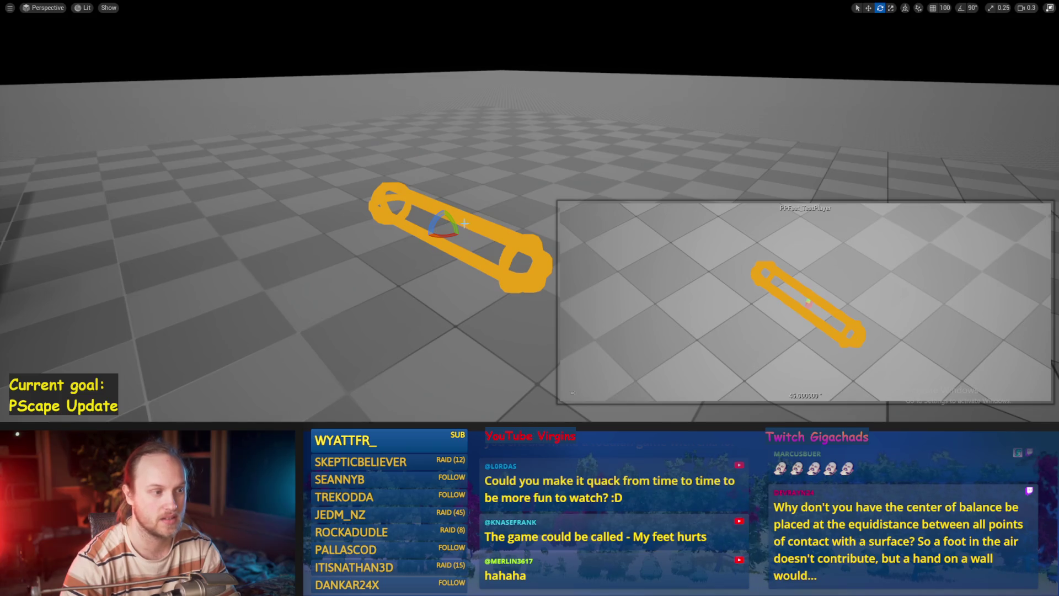
{"action": "mouse_move", "coordinate": [465, 223]}
{"action": "left_mouse_down"}
{"action": "mouse_move", "coordinate": [427, 227]}
{"action": "mouse_move", "coordinate": [452, 224]}
{"action": "left_mouse_up"}
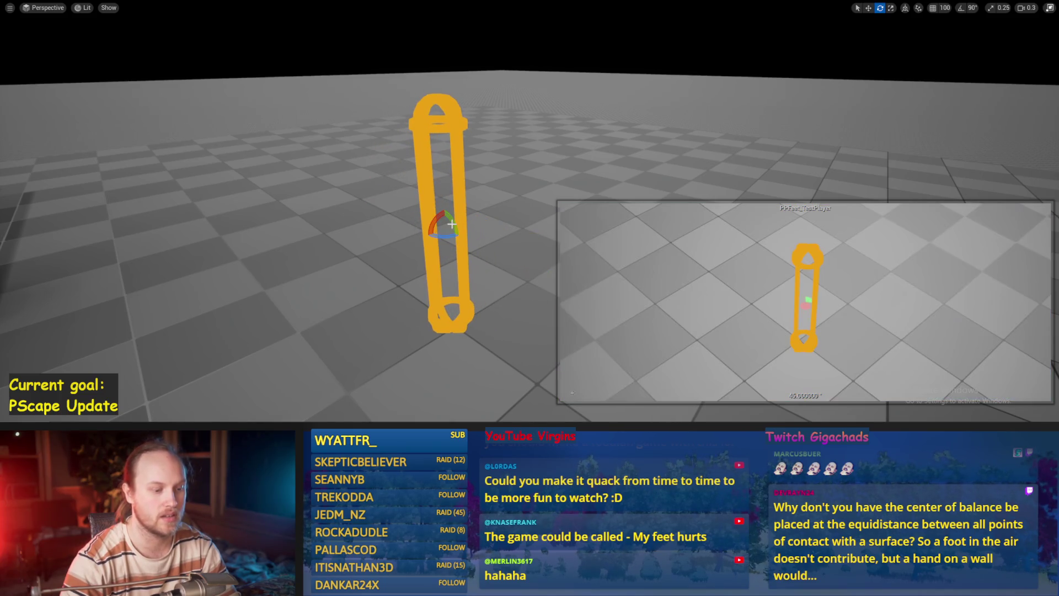
{"action": "key", "text": "F11"}
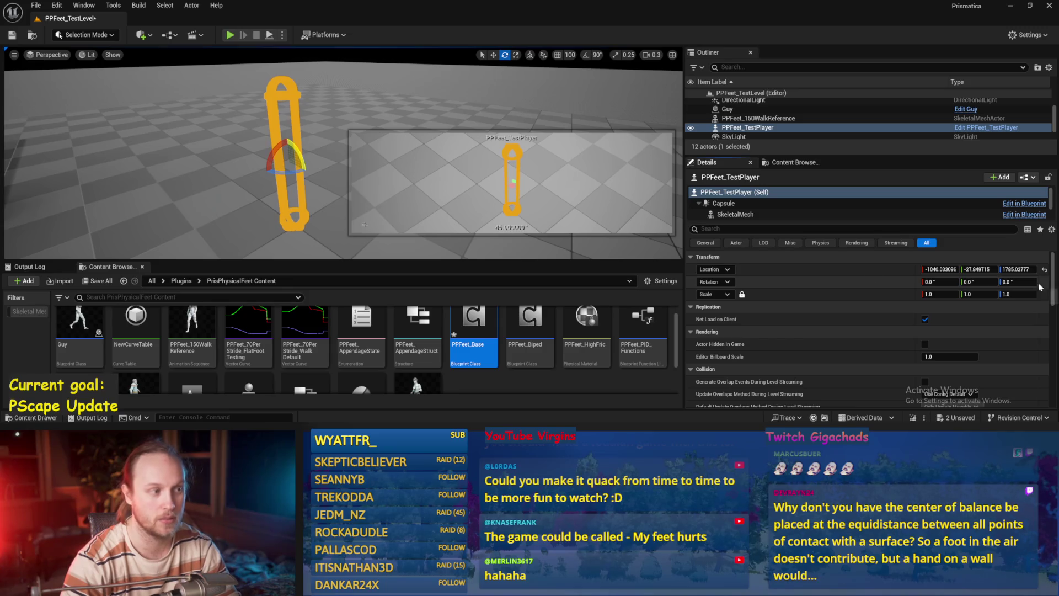
Step: Select floor piece Cube4, frame the upright capsule, and start a new play-in-editor session
{"action": "left_click", "coordinate": [230, 212]}
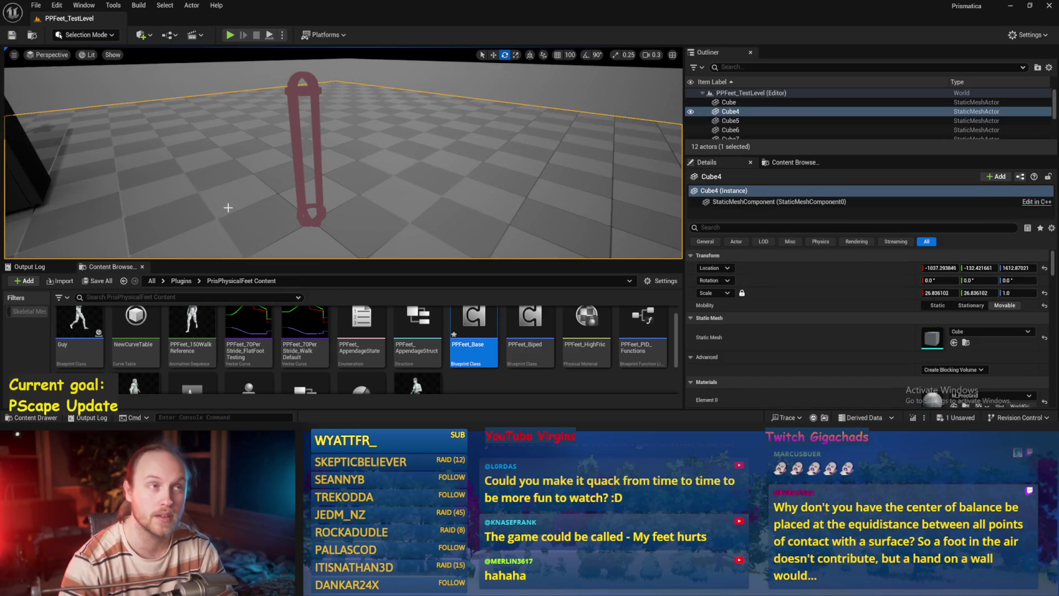
{"action": "left_click_drag", "start_coordinate": [268, 149], "coordinate": [280, 146]}
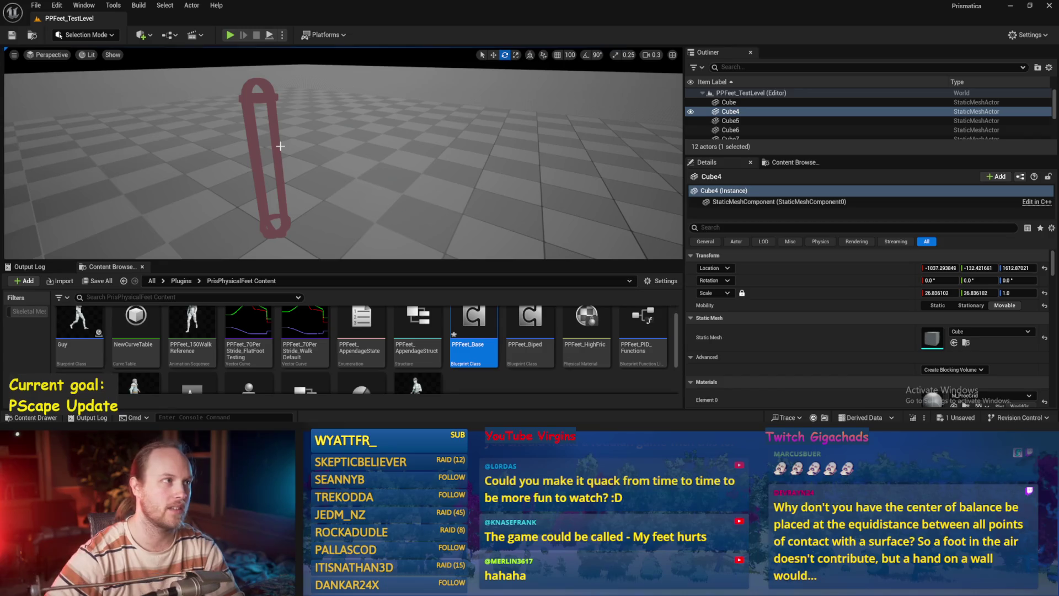
{"action": "left_click_drag", "start_coordinate": [306, 183], "coordinate": [291, 185]}
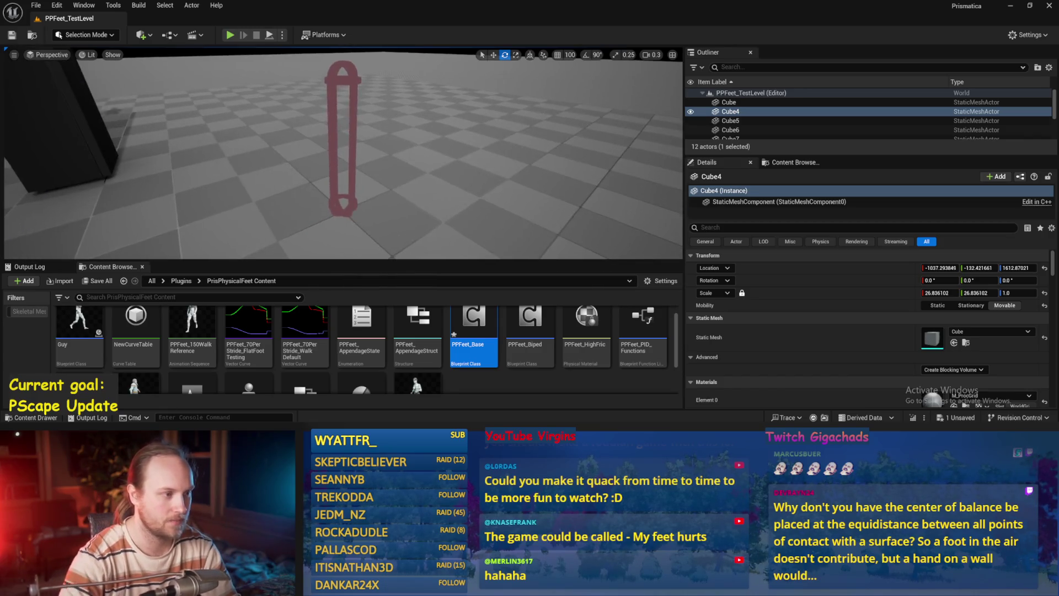
{"action": "key", "text": "alt+p"}
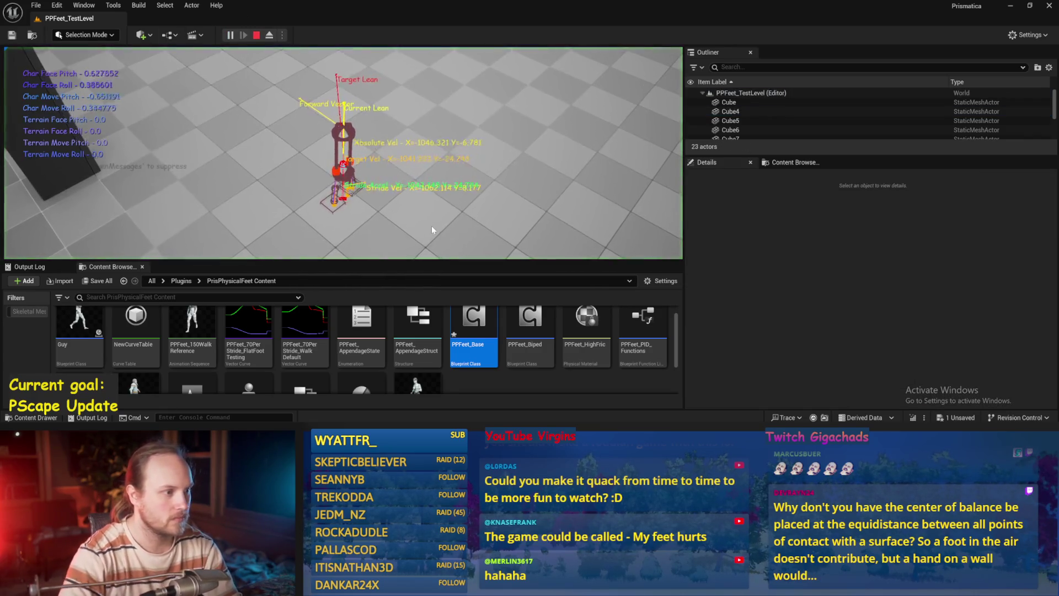
Step: Play fullscreen past the pillar, stop, pull back to a wide floor view, and restore the layout
{"action": "key", "text": "F11"}
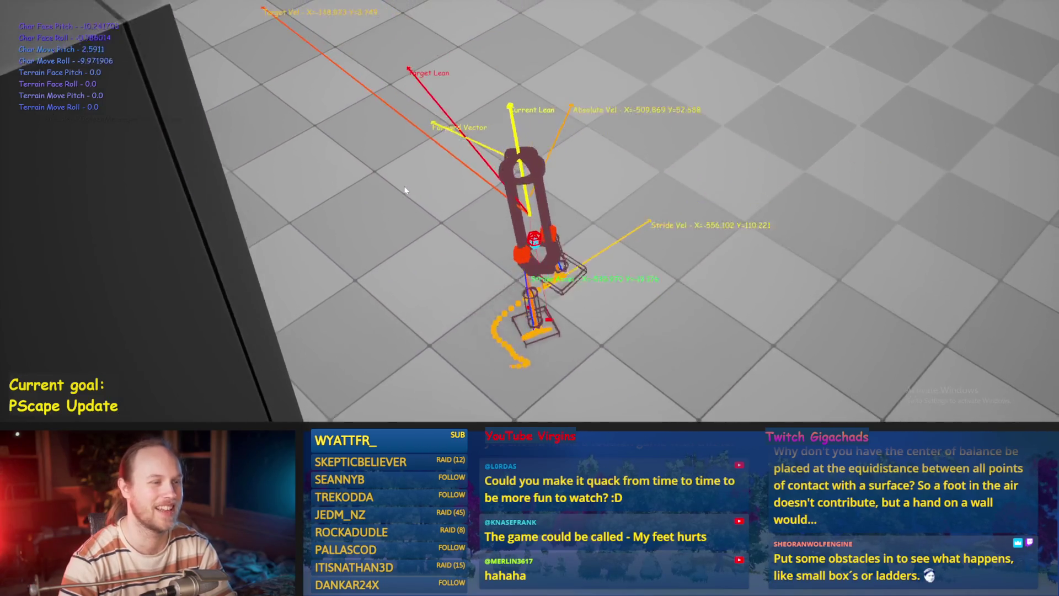
{"action": "key", "text": "Escape"}
{"action": "mouse_move", "coordinate": [450, 253]}
{"action": "left_mouse_down"}
{"action": "mouse_move", "coordinate": [451, 197]}
{"action": "mouse_move", "coordinate": [487, 191]}
{"action": "left_mouse_up"}
{"action": "key", "text": "F11"}
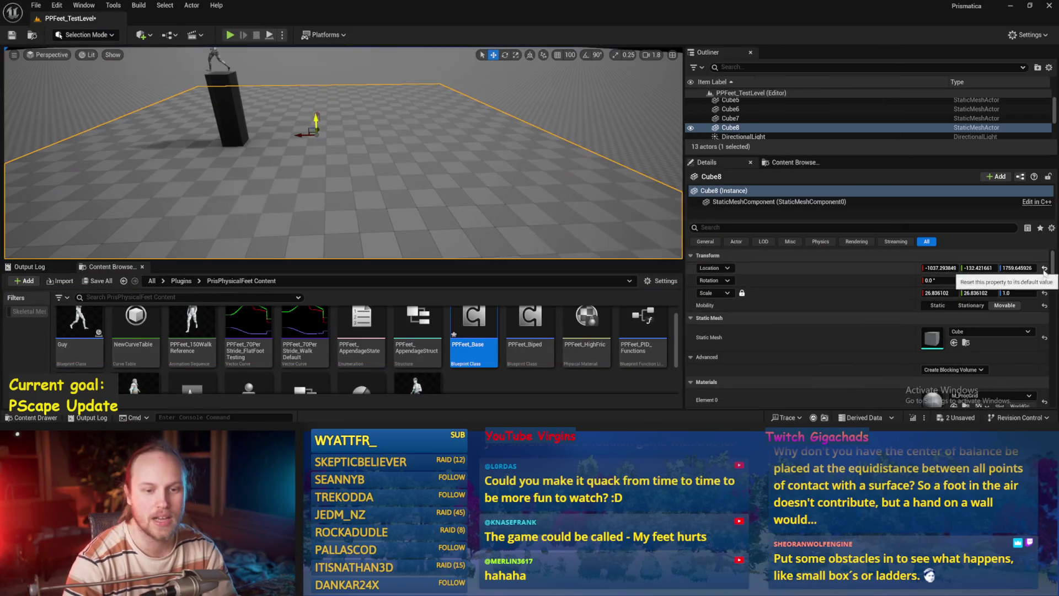
Step: Reset Cube8's scale, then move it and sink it down into the floor
{"action": "left_click", "coordinate": [1044, 293]}
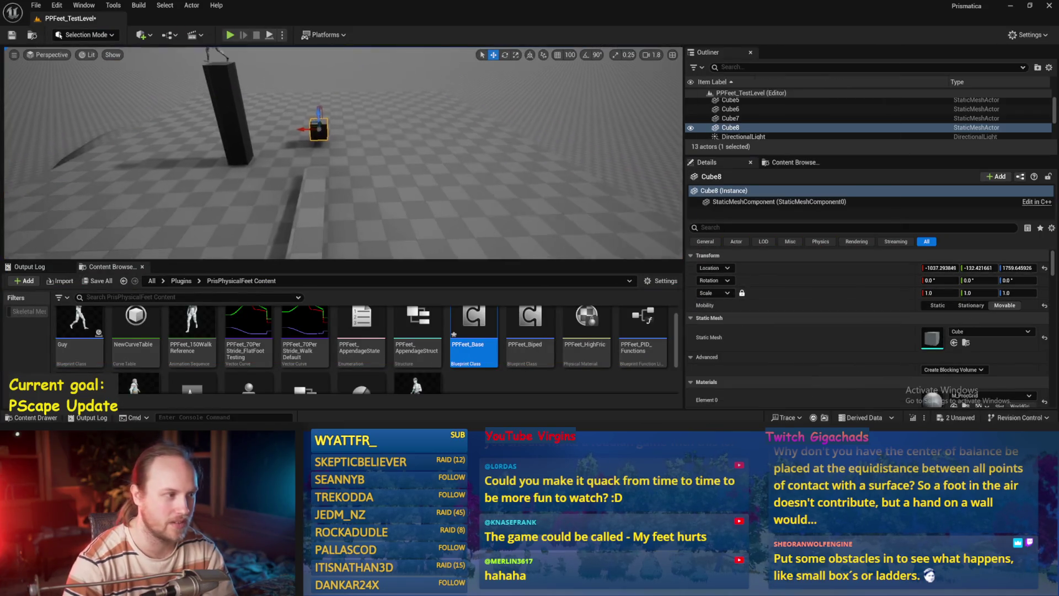
{"action": "key", "text": "f"}
{"action": "key", "text": "r"}
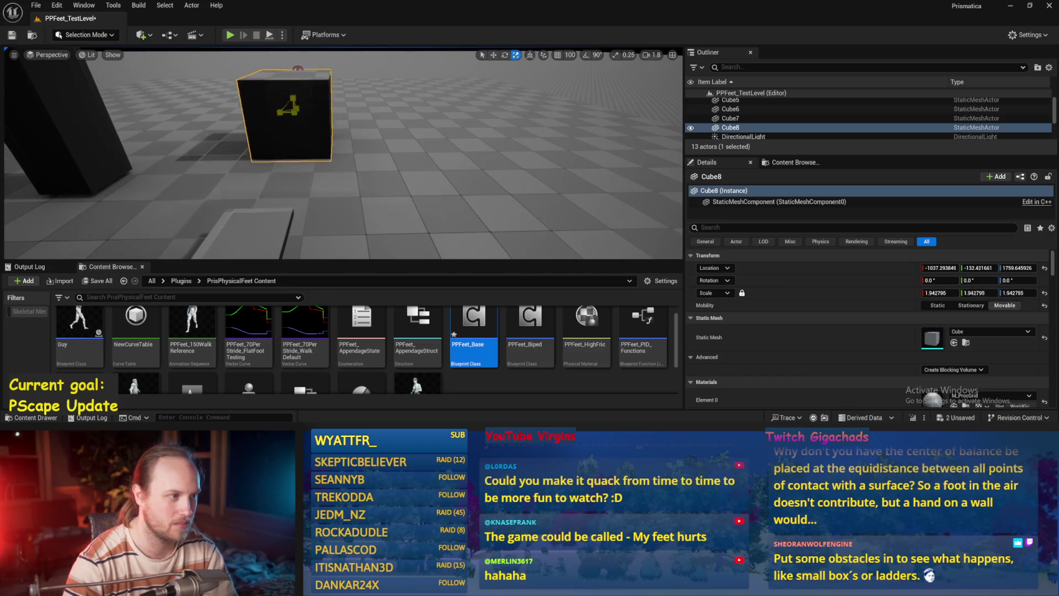
{"action": "mouse_move", "coordinate": [284, 108]}
{"action": "left_mouse_down"}
{"action": "mouse_move", "coordinate": [220, 160]}
{"action": "mouse_move", "coordinate": [224, 141]}
{"action": "left_mouse_up"}
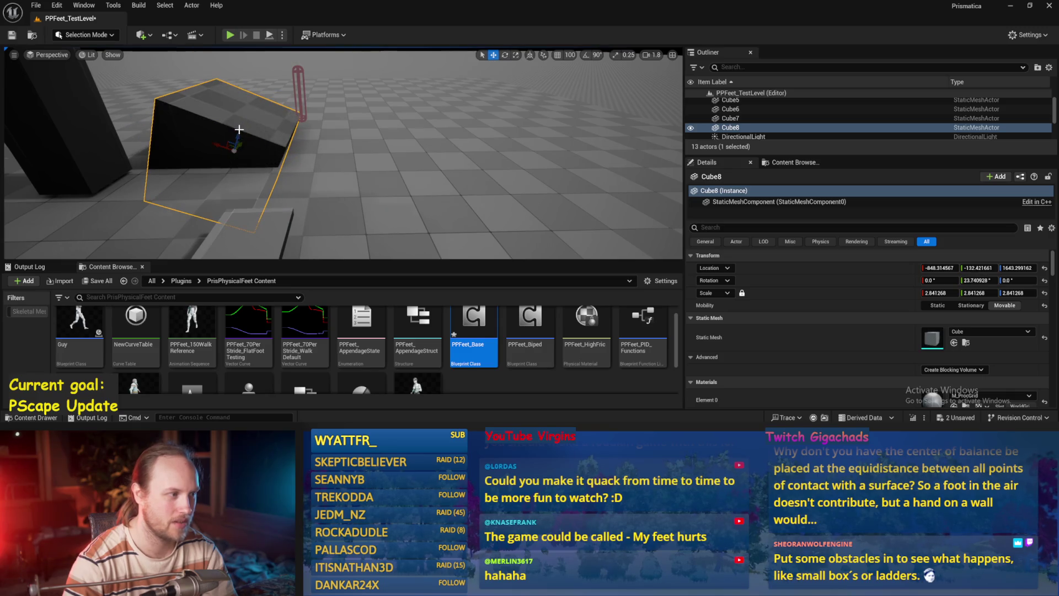
{"action": "left_click_drag", "start_coordinate": [235, 142], "coordinate": [227, 173]}
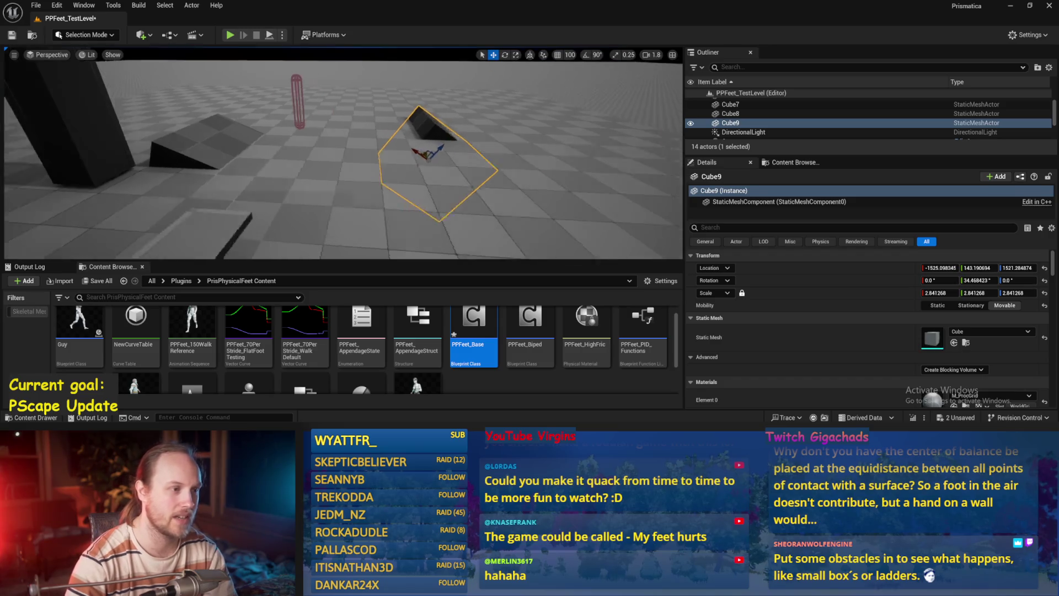
Step: Tilt Cube9 to about 41 degrees, play-test the ramps, then enlarge Cube8 to about 3.9
{"action": "key", "text": "e"}
{"action": "left_click_drag", "start_coordinate": [386, 136], "coordinate": [387, 136]}
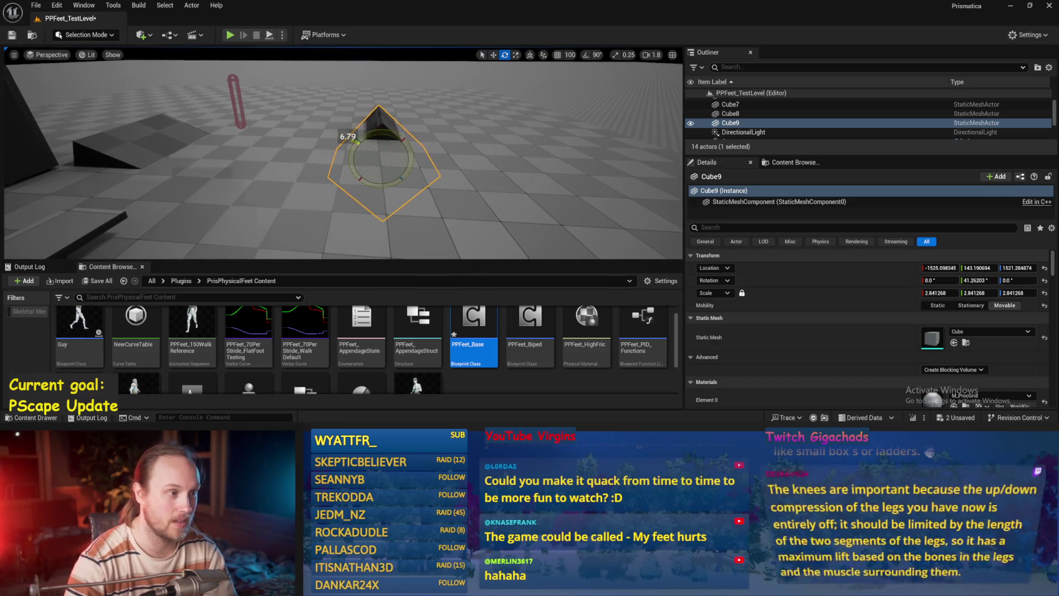
{"action": "key", "text": "alt+p"}
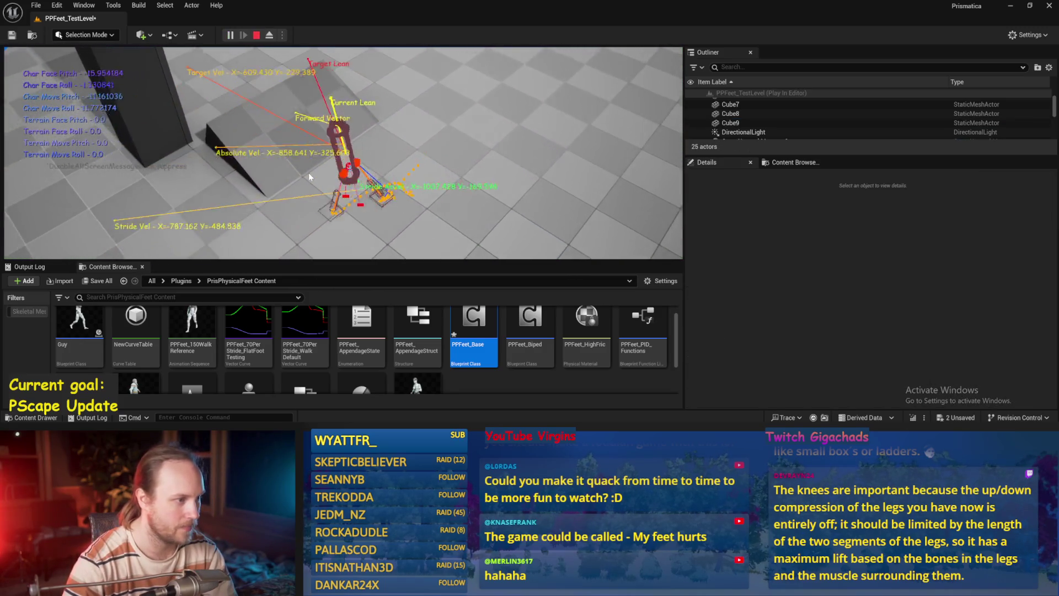
{"action": "key", "text": "Escape"}
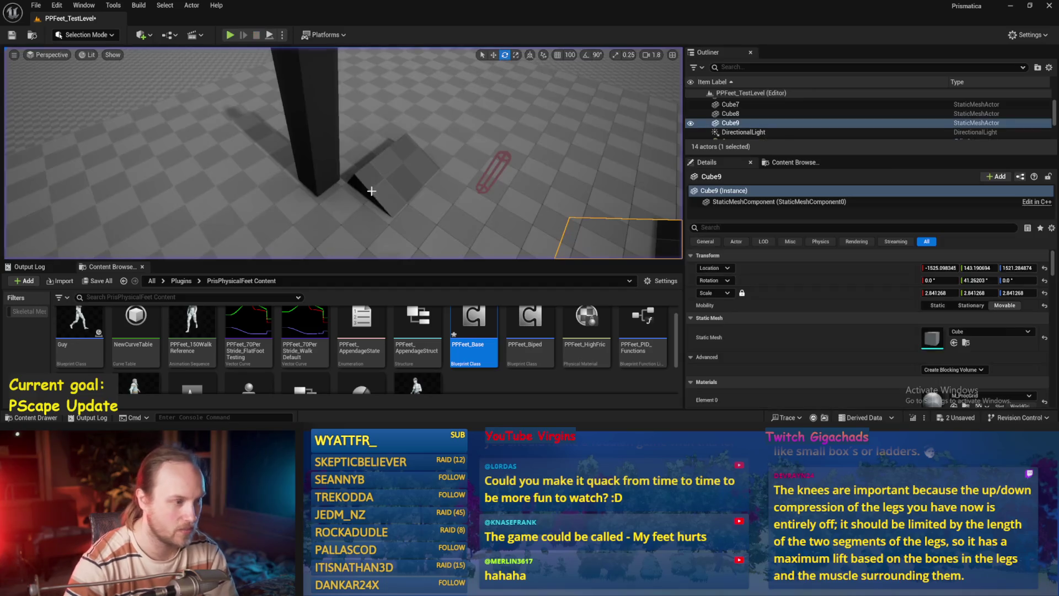
{"action": "left_click", "coordinate": [381, 162]}
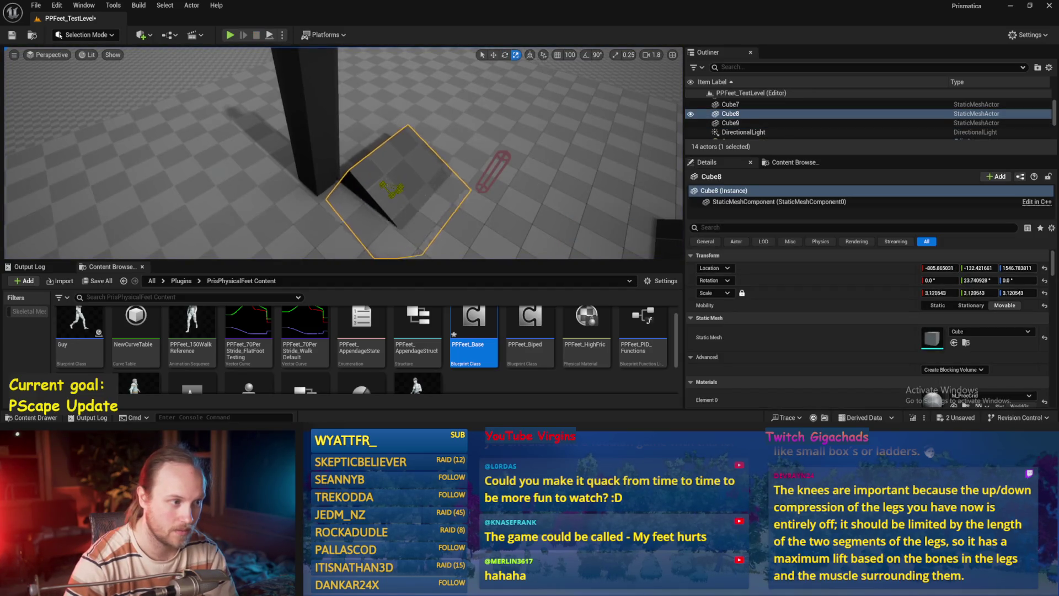
{"action": "left_click_drag", "start_coordinate": [393, 189], "coordinate": [411, 182]}
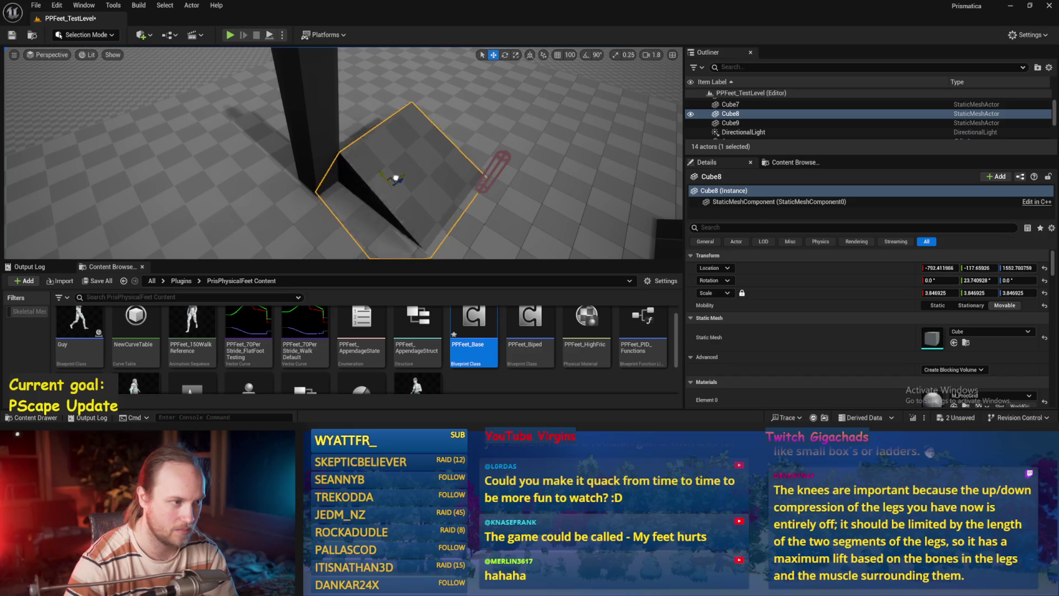
Step: Frame pillar Cube7 and the character, select ramp Cube8, and save PPFeet_TestLevel
{"action": "left_click", "coordinate": [326, 138]}
{"action": "key", "text": "f"}
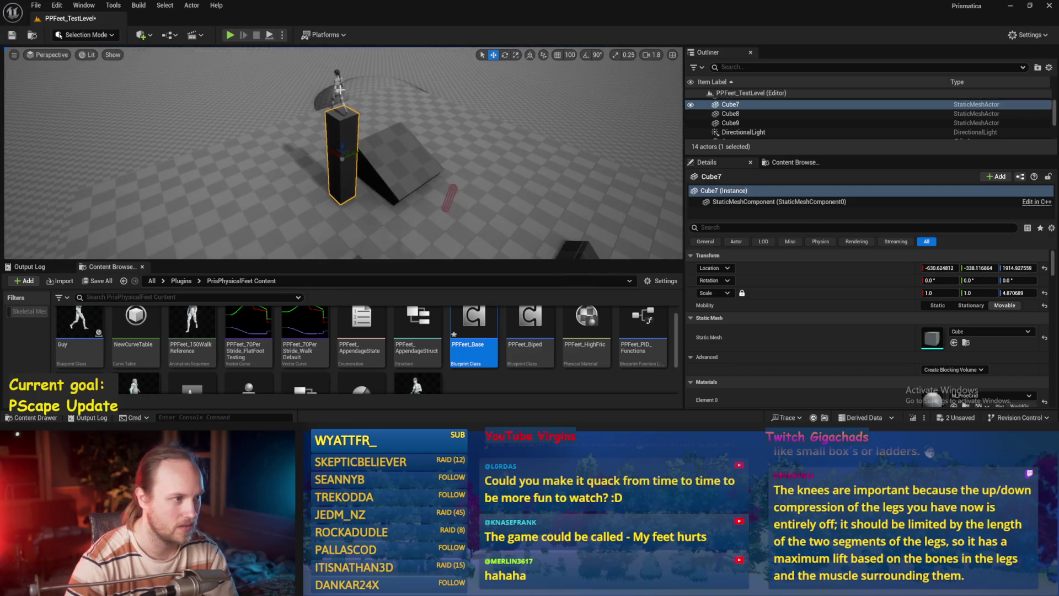
{"action": "left_click", "coordinate": [340, 90], "text": "ctrl"}
{"action": "mouse_move", "coordinate": [331, 124]}
{"action": "left_mouse_down"}
{"action": "mouse_move", "coordinate": [254, 141]}
{"action": "mouse_move", "coordinate": [240, 169]}
{"action": "mouse_move", "coordinate": [229, 162]}
{"action": "left_mouse_up"}
{"action": "left_click", "coordinate": [228, 136]}
{"action": "key", "text": "ctrl+s"}
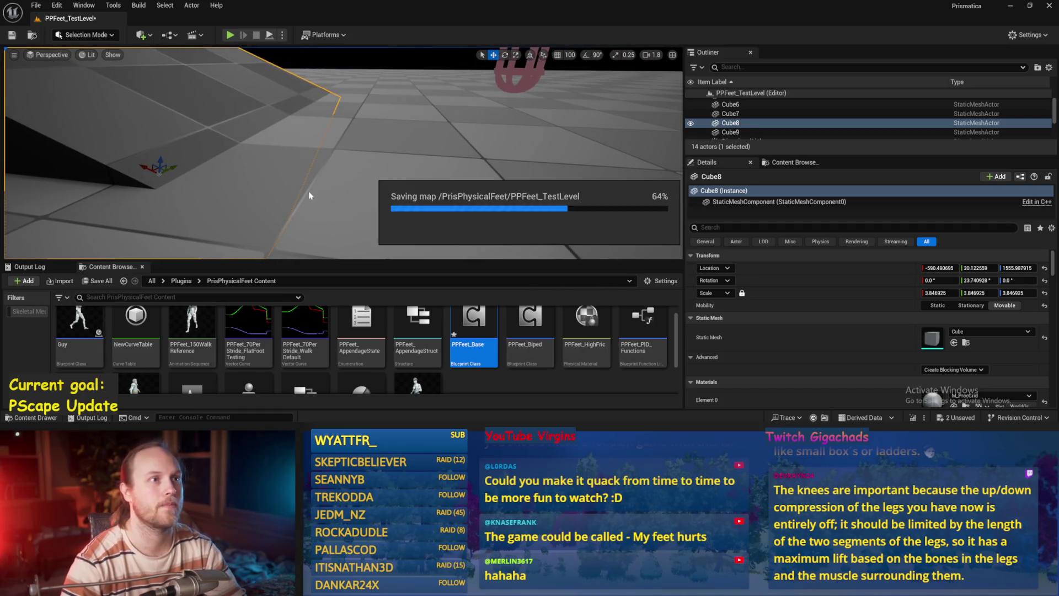
{"action": "left_click_drag", "start_coordinate": [334, 159], "coordinate": [334, 159]}
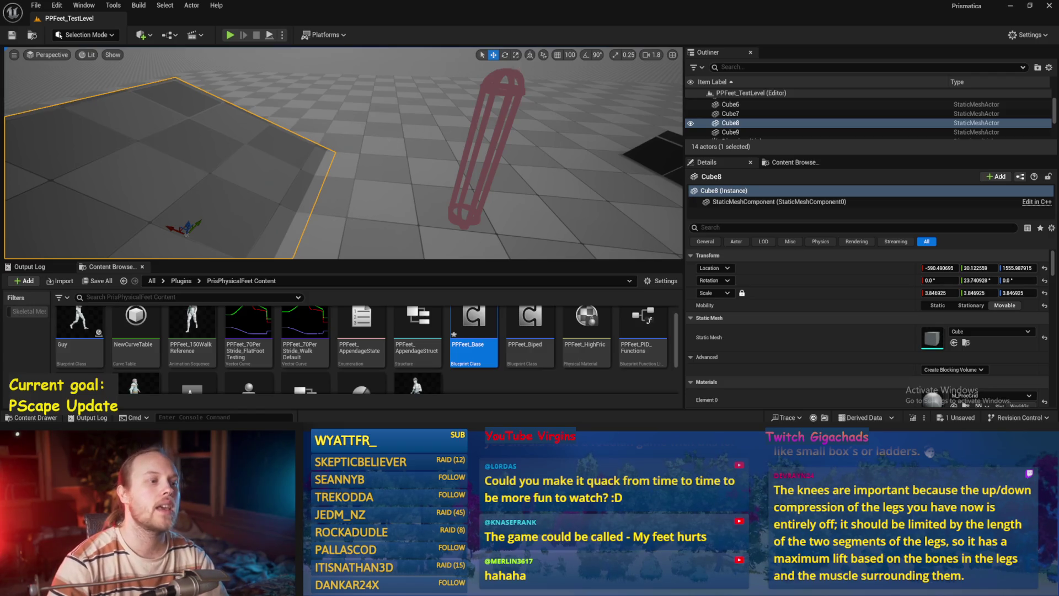
{"action": "left_click", "coordinate": [424, 91]}
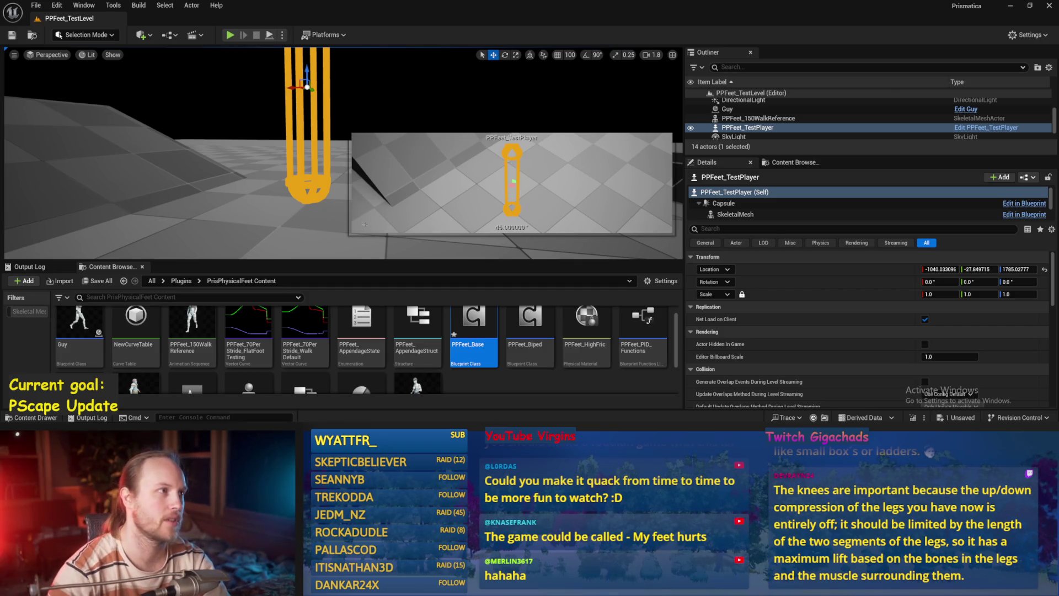
{"action": "left_click", "coordinate": [293, 210]}
{"action": "scroll", "coordinate": [299, 195], "scroll_direction": "down", "scroll_amount": 5}
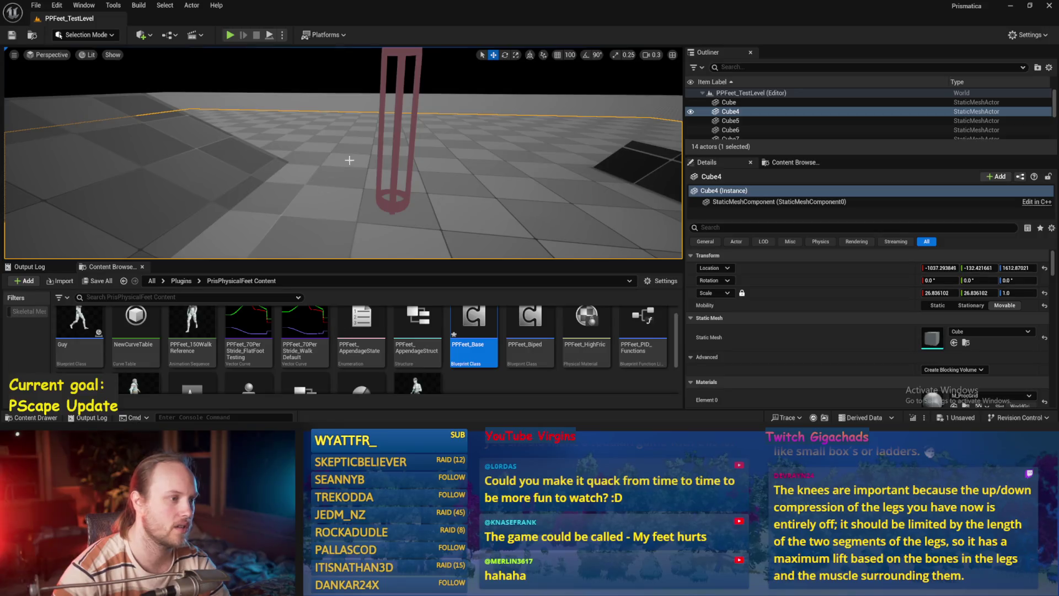
{"action": "scroll", "coordinate": [350, 160], "scroll_direction": "up", "scroll_amount": 3}
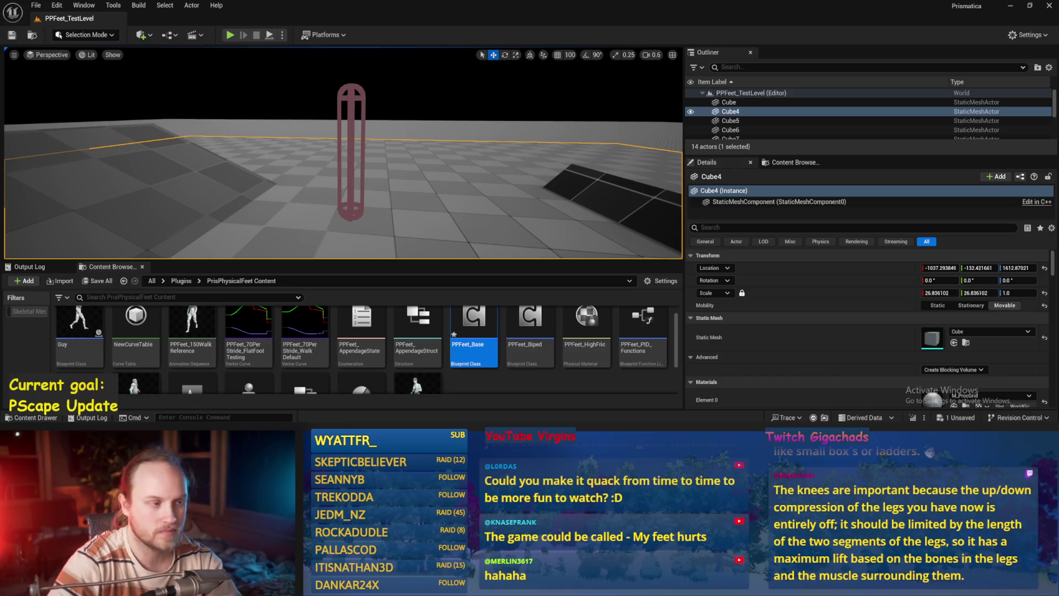
{"action": "left_click_drag", "start_coordinate": [380, 138], "coordinate": [400, 174]}
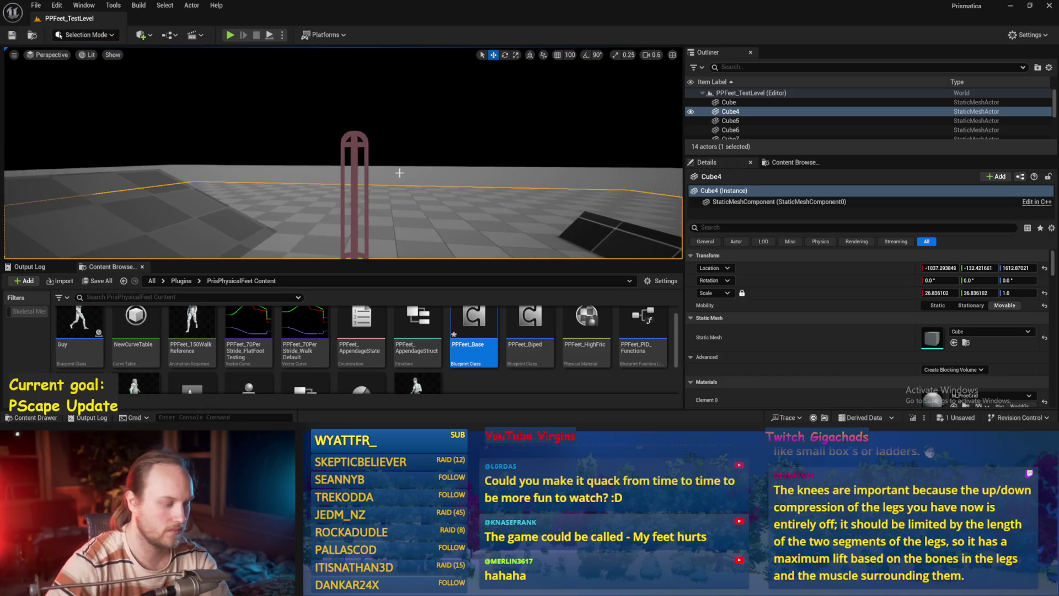
{"action": "double_click", "coordinate": [466, 334]}
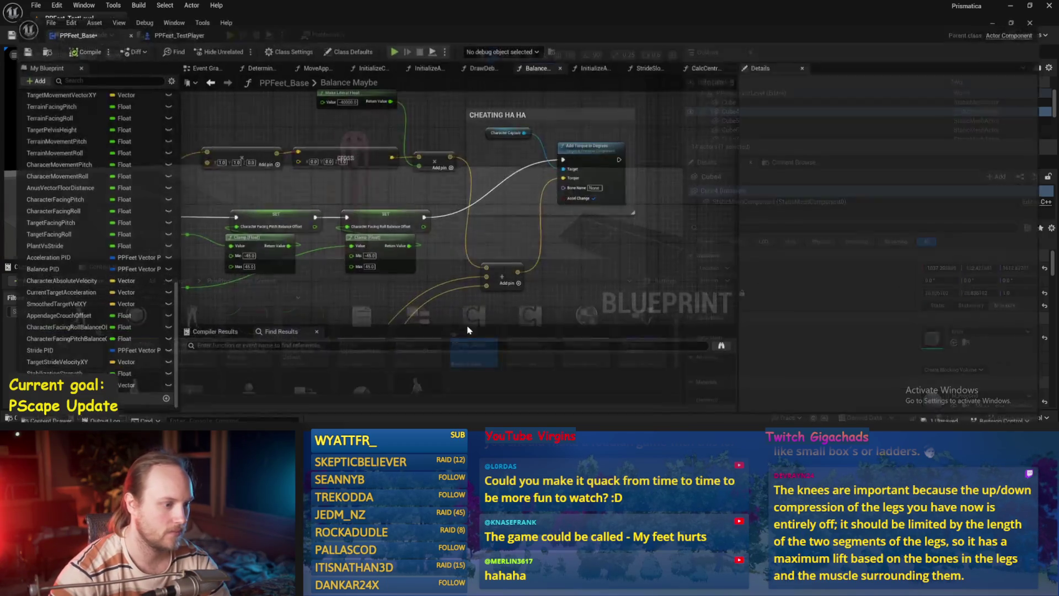
Step: Save all packages and browse the StrideSlopeCalculations graph and the Event Graph
{"action": "key", "text": "ctrl+s"}
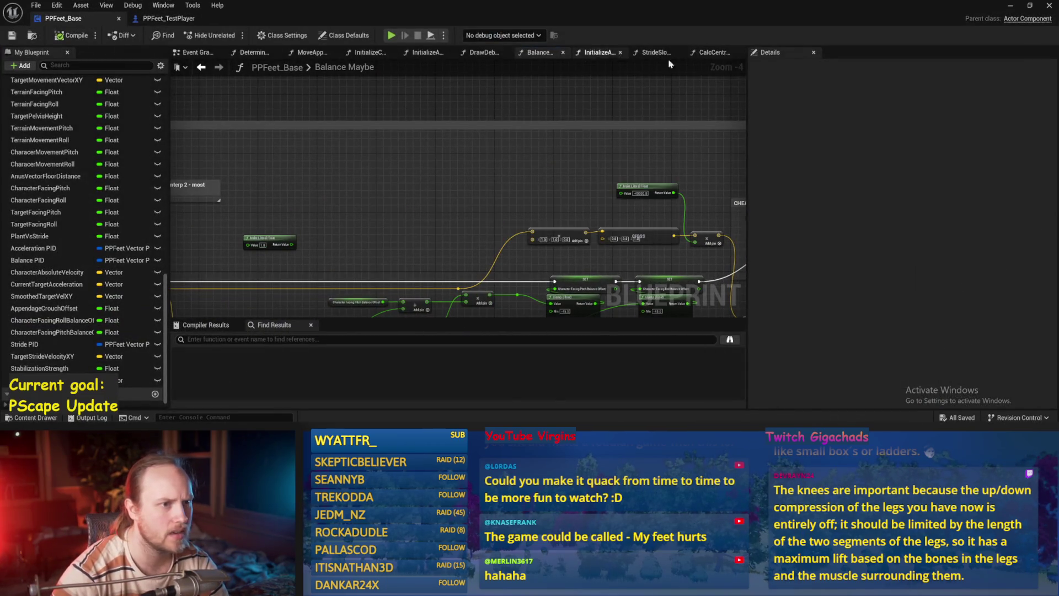
{"action": "left_click", "coordinate": [653, 51]}
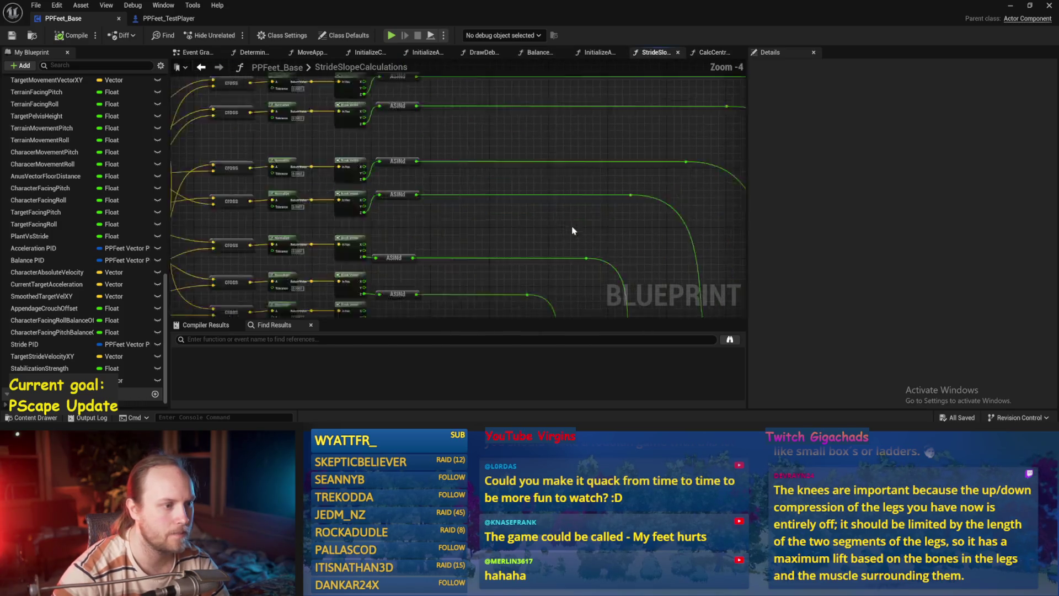
{"action": "left_click", "coordinate": [209, 53]}
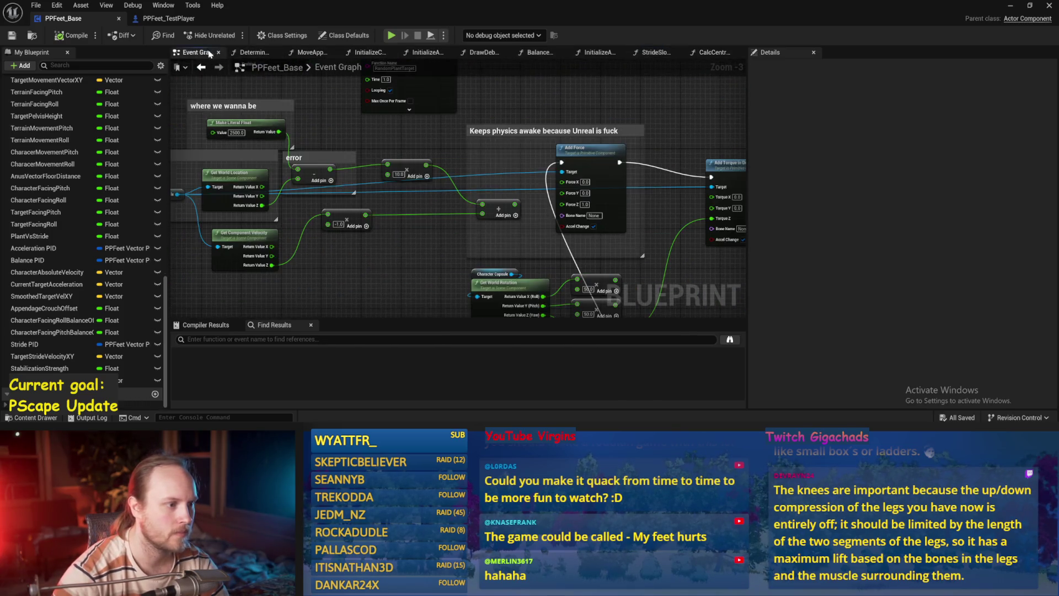
{"action": "scroll", "coordinate": [84, 356], "scroll_direction": "up", "scroll_amount": 3}
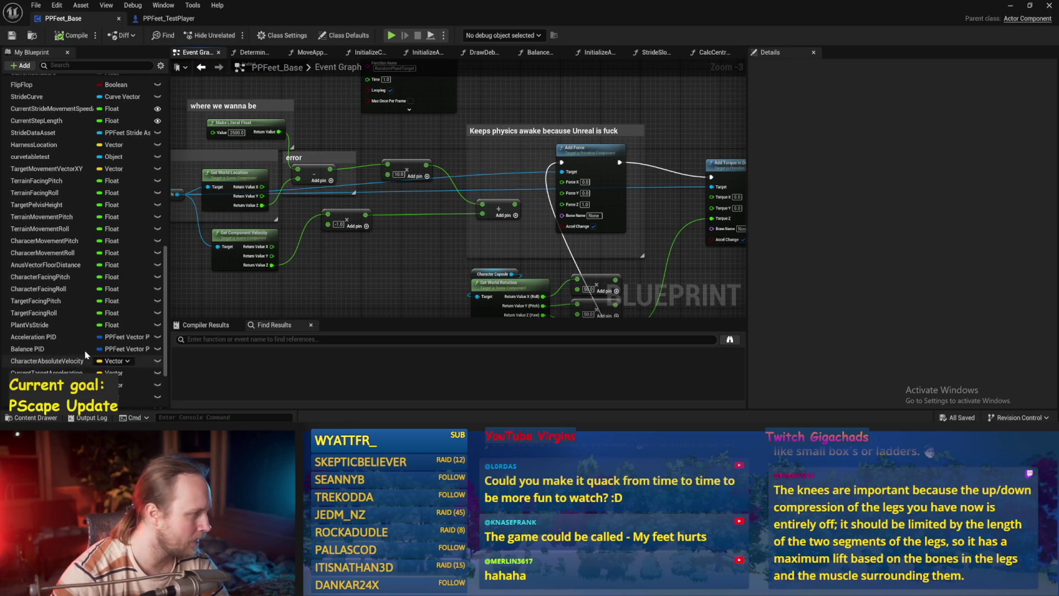
{"action": "mouse_move", "coordinate": [420, 309]}
{"action": "left_mouse_down"}
{"action": "mouse_move", "coordinate": [415, 292]}
{"action": "mouse_move", "coordinate": [505, 204]}
{"action": "mouse_move", "coordinate": [604, 201]}
{"action": "left_mouse_up"}
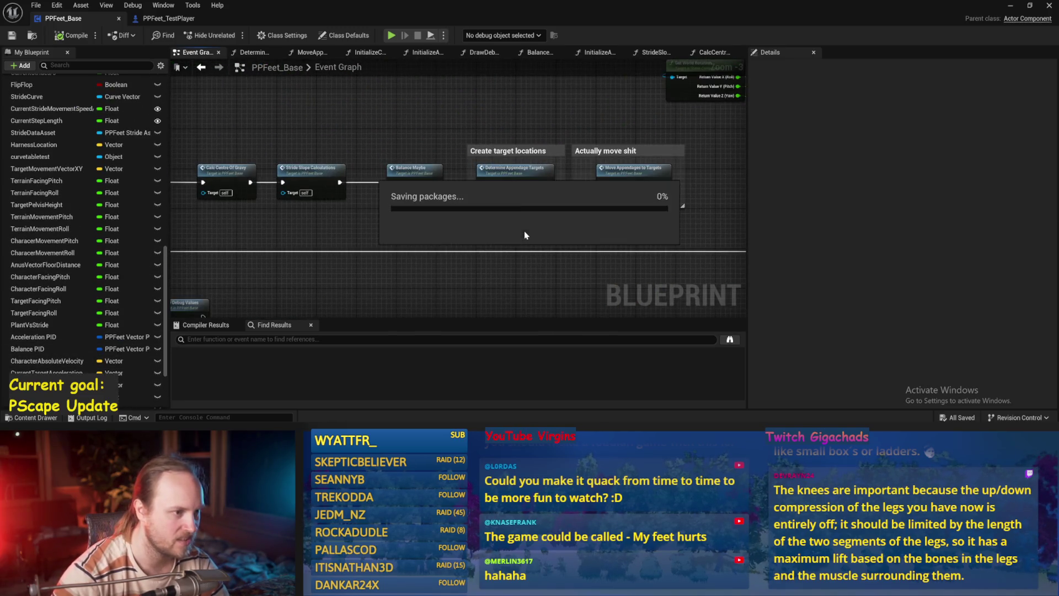
Step: In DetermineAppendageTargets, set Appendage Crouch Offset's default value to 3
{"action": "double_click", "coordinate": [529, 177]}
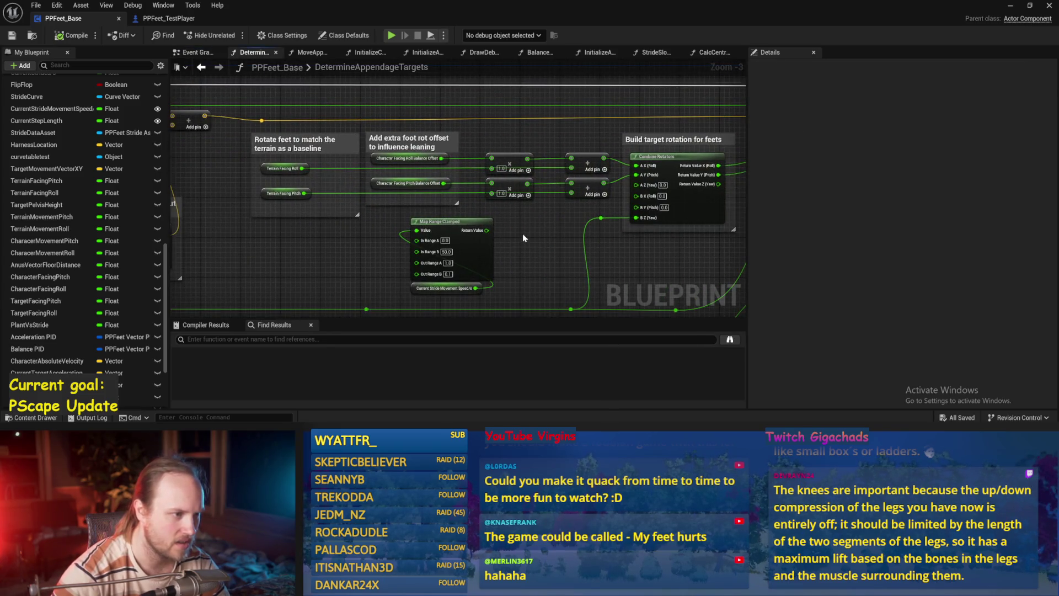
{"action": "left_click_drag", "start_coordinate": [525, 239], "coordinate": [594, 137]}
{"action": "mouse_move", "coordinate": [294, 127]}
{"action": "left_mouse_down"}
{"action": "mouse_move", "coordinate": [515, 142]}
{"action": "mouse_move", "coordinate": [691, 61]}
{"action": "left_mouse_up"}
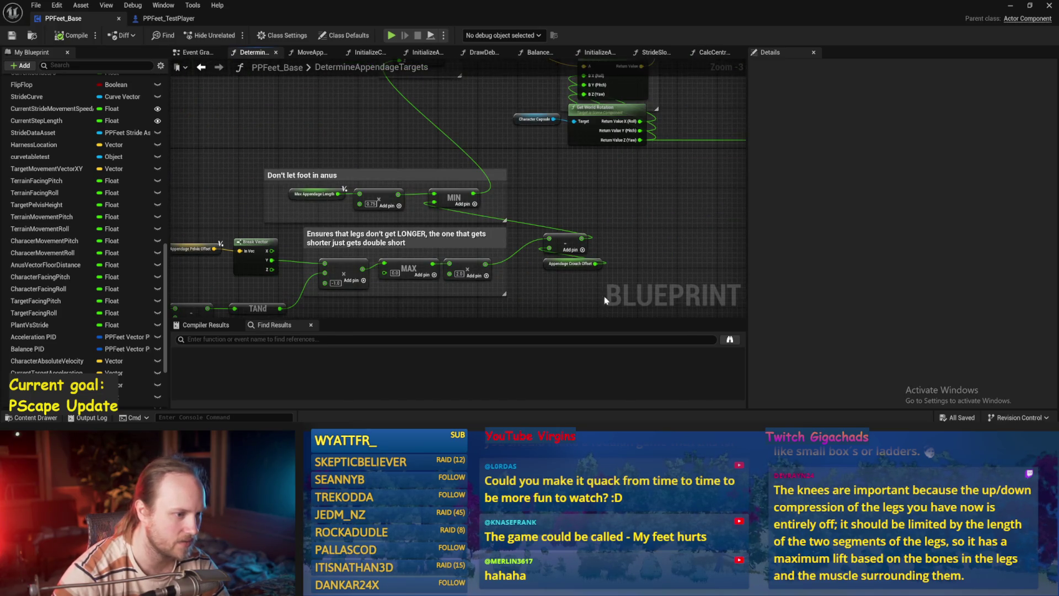
{"action": "left_click_drag", "start_coordinate": [606, 301], "coordinate": [543, 262]}
{"action": "left_click", "coordinate": [518, 238]}
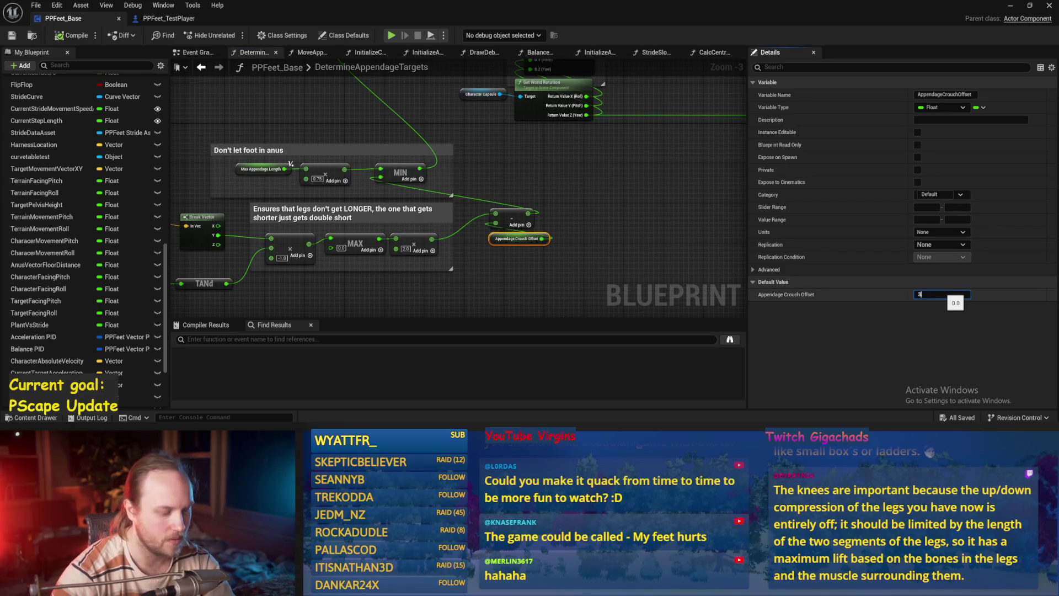
{"action": "left_click", "coordinate": [473, 209]}
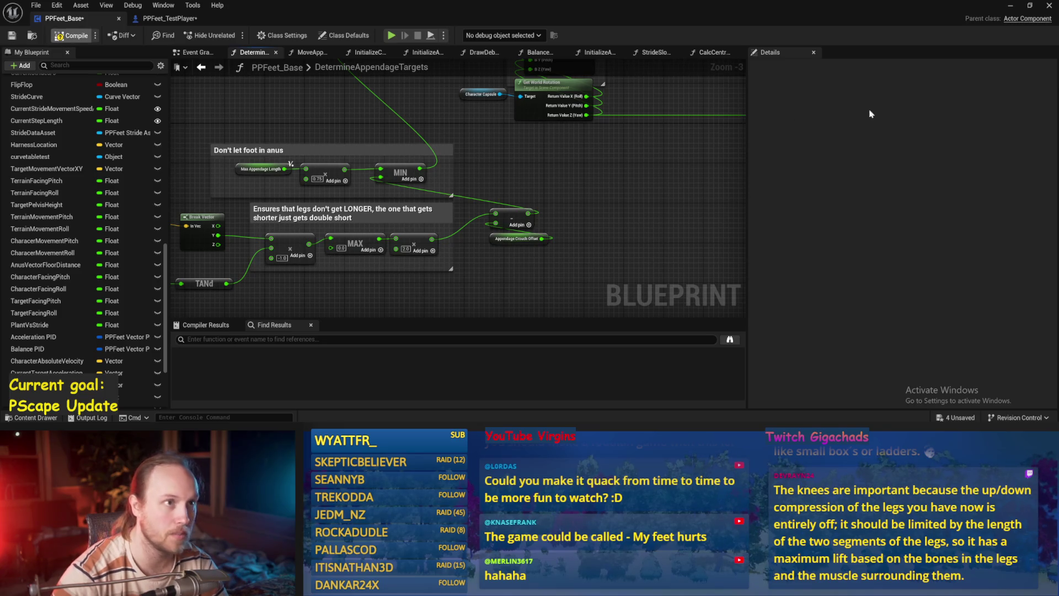
Step: Hide the blueprint editor and play-test the level with the crouch offset of 3
{"action": "left_click", "coordinate": [1011, 6]}
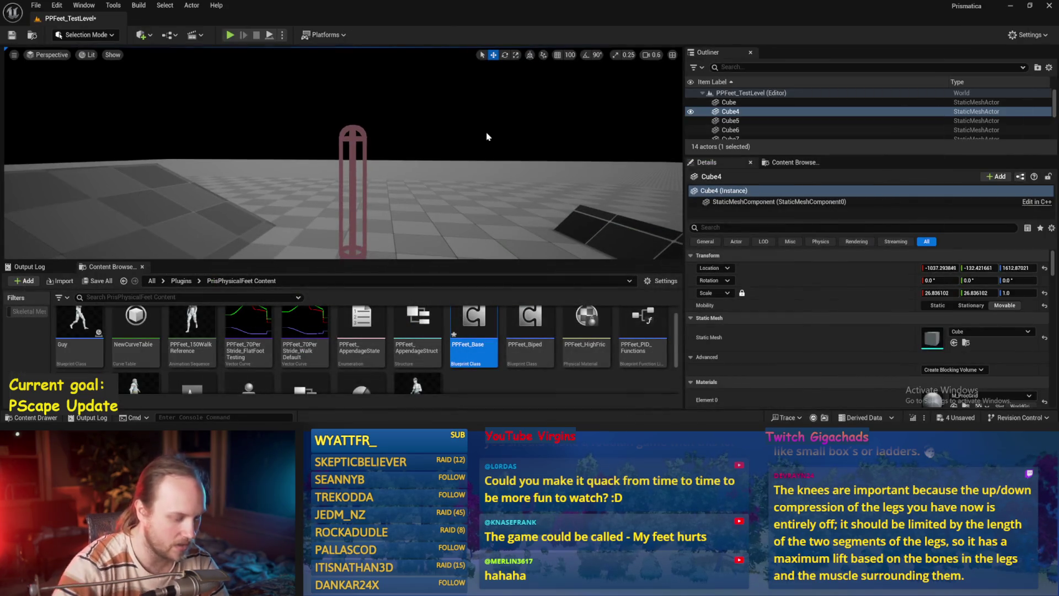
{"action": "key", "text": "alt+p"}
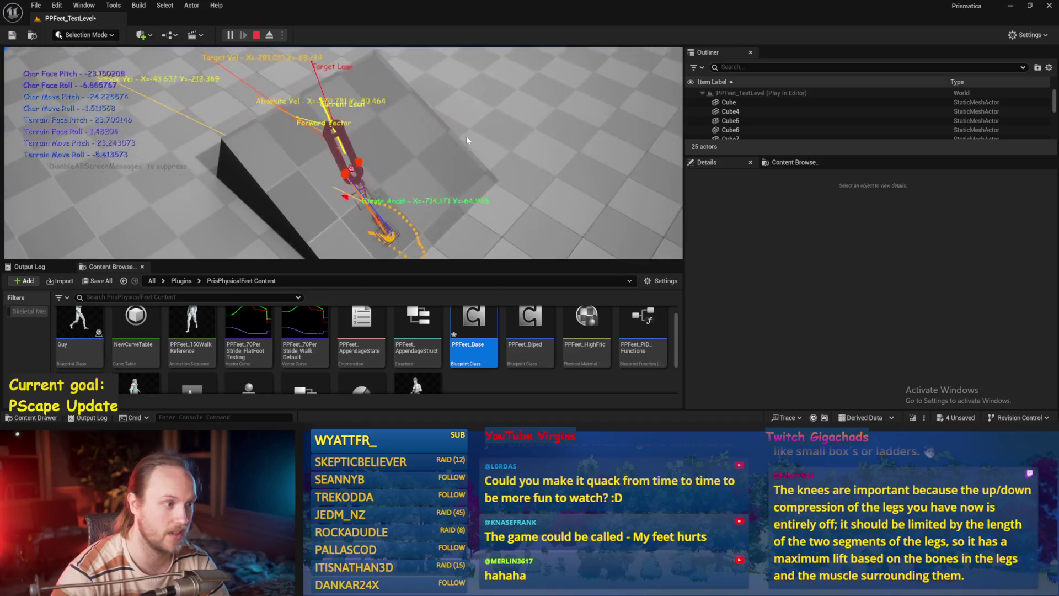
{"action": "key", "text": "Escape"}
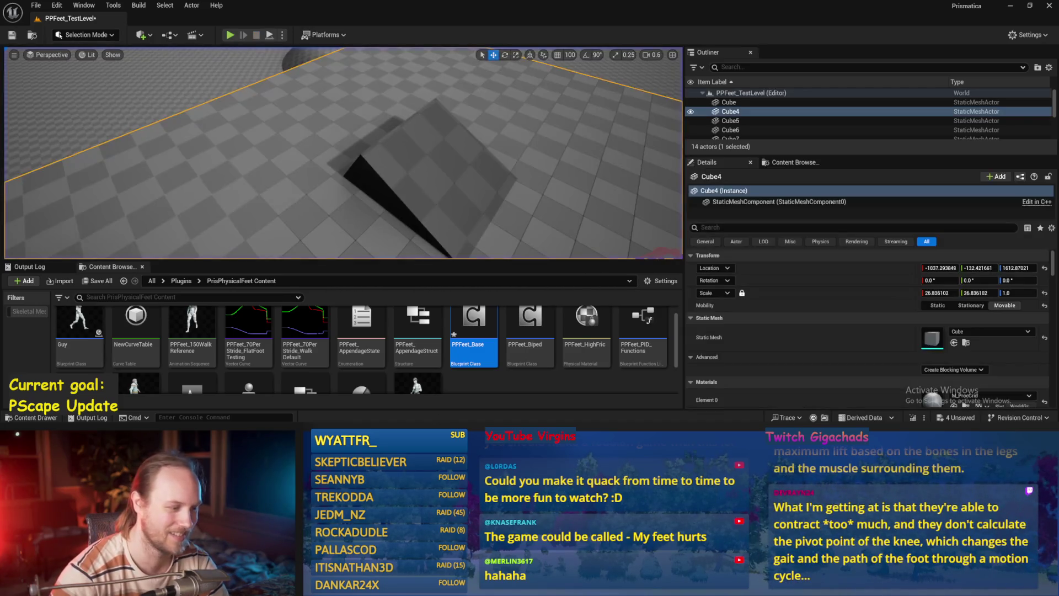
Step: Change Appendage Crouch Offset's default to -30, then return to a fullscreen level viewport
{"action": "double_click", "coordinate": [473, 326]}
{"action": "left_click", "coordinate": [531, 242]}
{"action": "left_click", "coordinate": [937, 294]}
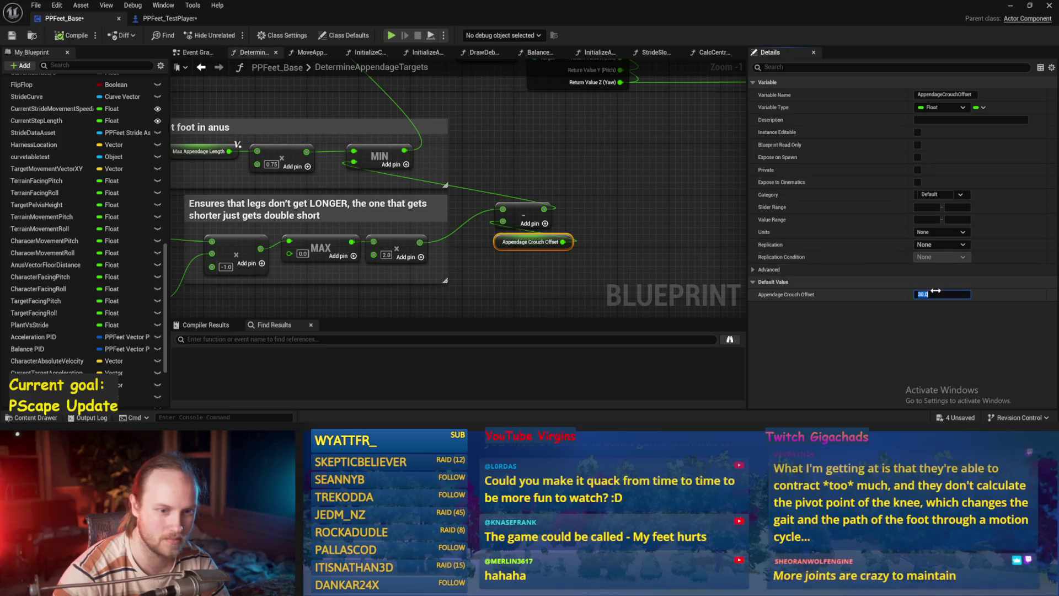
{"action": "left_click", "coordinate": [648, 266]}
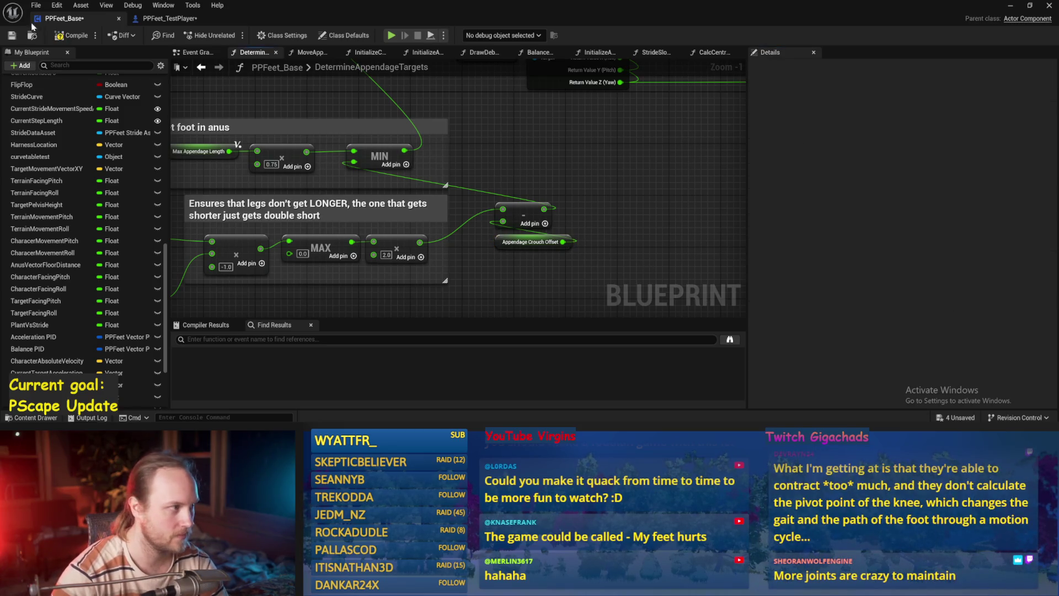
{"action": "left_click", "coordinate": [1011, 6]}
{"action": "key", "text": "F11"}
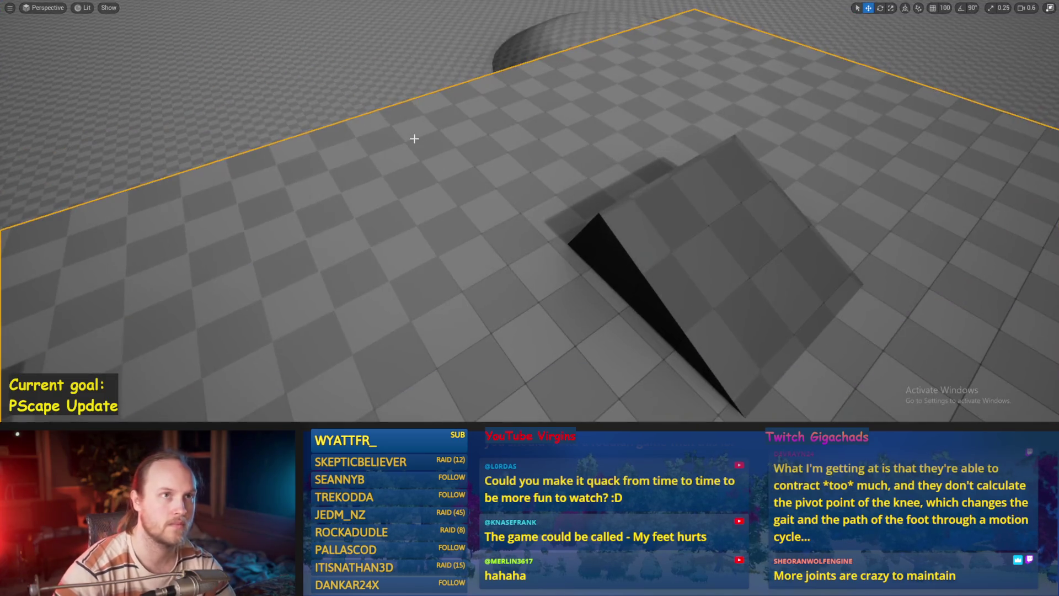
Step: Play-test the level again, then move the view closer to the ramp
{"action": "key", "text": "alt+p"}
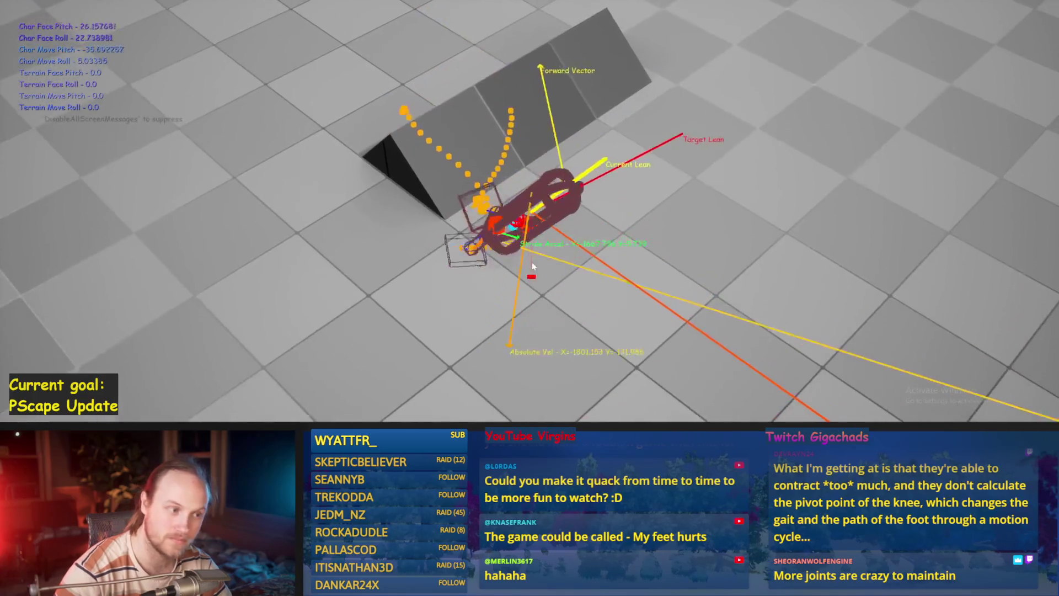
{"action": "key", "text": "Escape"}
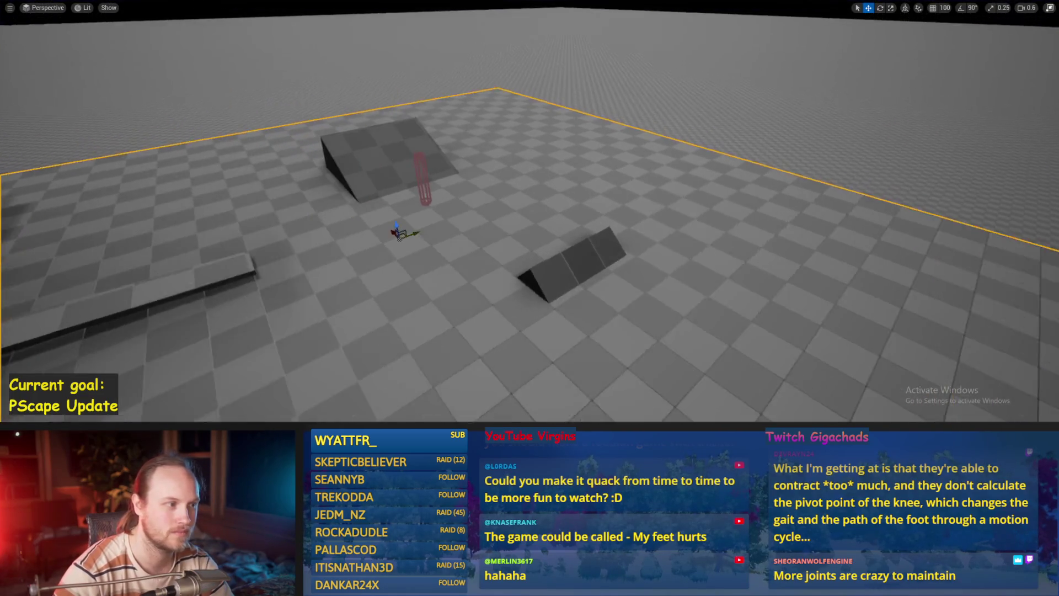
{"action": "scroll", "coordinate": [525, 253], "scroll_direction": "up", "scroll_amount": 5}
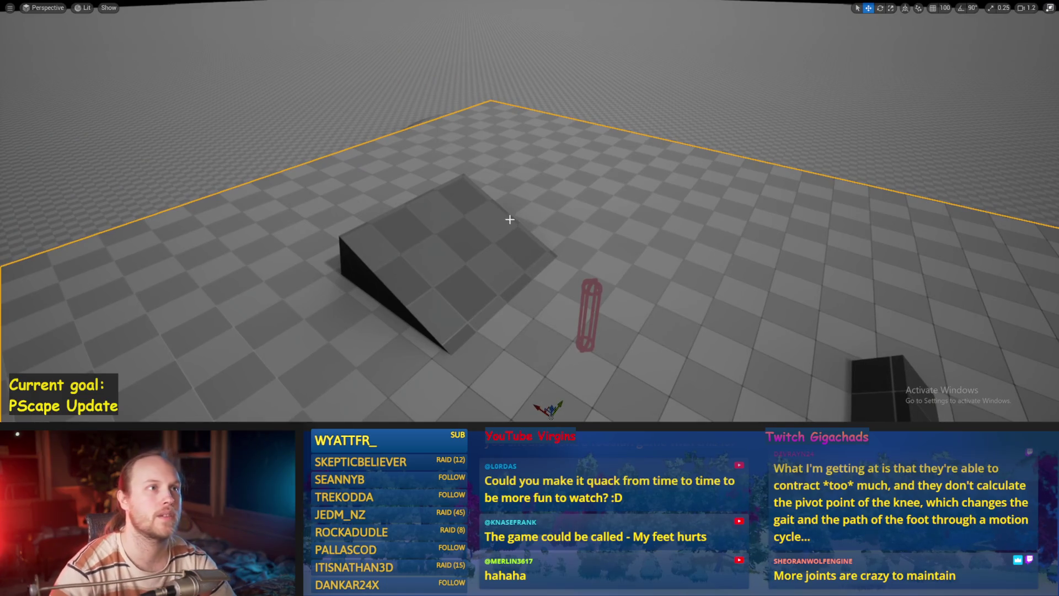
{"action": "left_click_drag", "start_coordinate": [504, 215], "coordinate": [425, 209]}
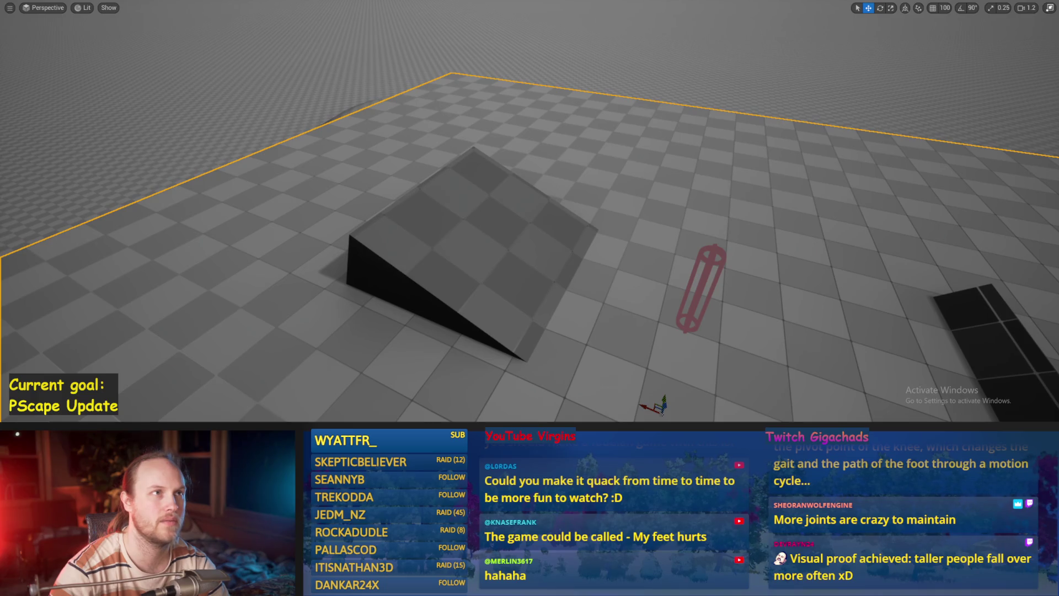
{"action": "scroll", "coordinate": [530, 245], "scroll_direction": "up", "scroll_amount": 2}
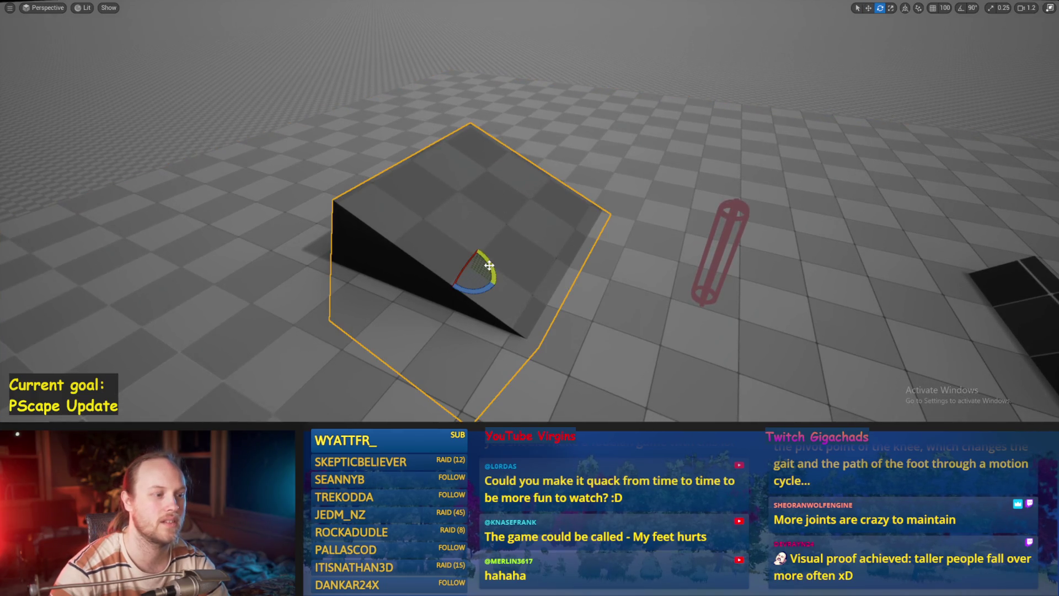
Step: Rotate ramp Cube11 to a steeper 27.58-degree pitch and leave the fullscreen view
{"action": "mouse_move", "coordinate": [490, 262]}
{"action": "left_mouse_down"}
{"action": "mouse_move", "coordinate": [469, 263]}
{"action": "mouse_move", "coordinate": [475, 275]}
{"action": "mouse_move", "coordinate": [331, 229]}
{"action": "mouse_move", "coordinate": [359, 246]}
{"action": "mouse_move", "coordinate": [346, 222]}
{"action": "left_mouse_up"}
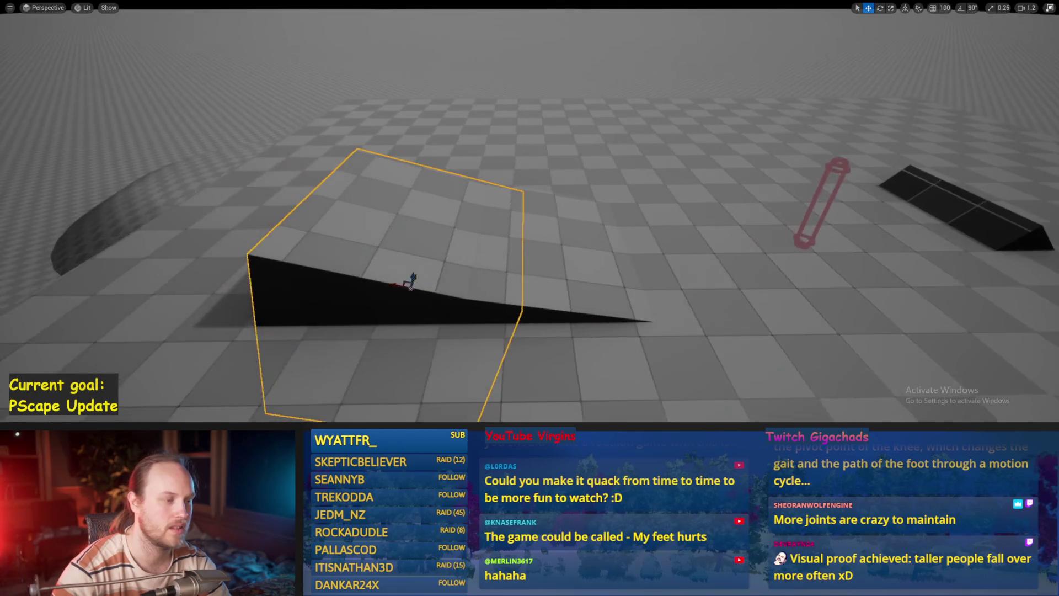
{"action": "key", "text": "e"}
{"action": "mouse_move", "coordinate": [439, 268]}
{"action": "left_mouse_down"}
{"action": "mouse_move", "coordinate": [406, 281]}
{"action": "mouse_move", "coordinate": [441, 272]}
{"action": "mouse_move", "coordinate": [319, 208]}
{"action": "mouse_move", "coordinate": [276, 253]}
{"action": "mouse_move", "coordinate": [299, 246]}
{"action": "left_mouse_up"}
{"action": "key", "text": "w"}
{"action": "key", "text": "w"}
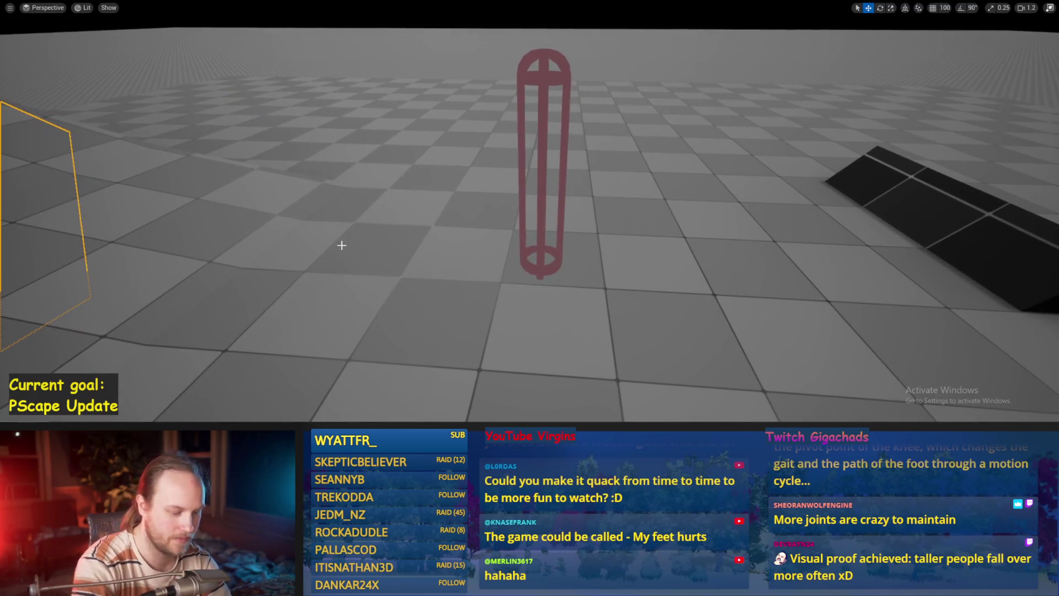
{"action": "key", "text": "F11"}
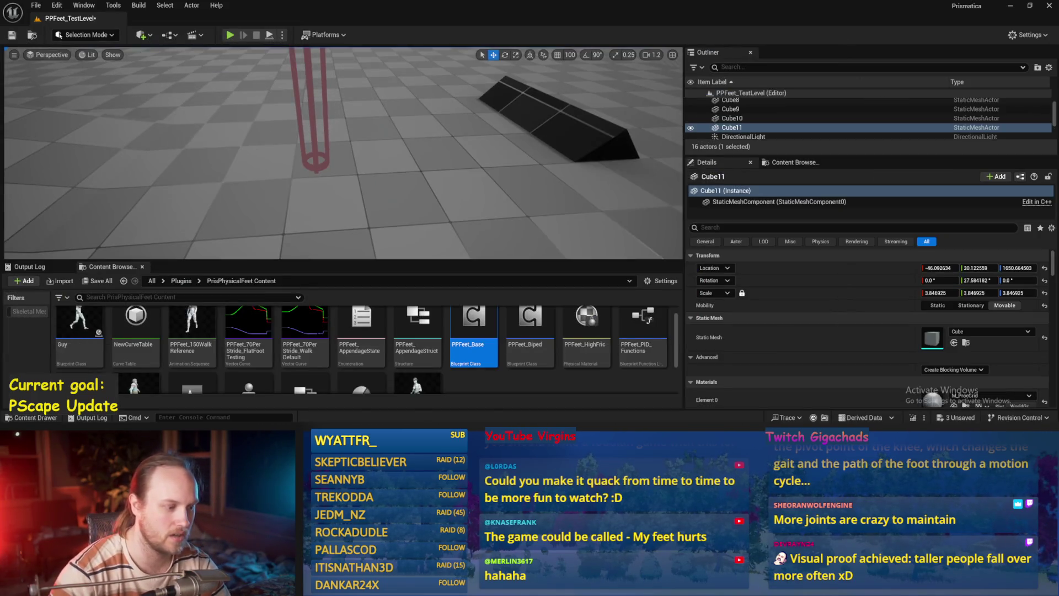
Step: Confirm Appendage Crouch Offset's default of -30.0 and save the PPFeet_Base blueprint
{"action": "key", "text": "alt+Tab"}
{"action": "left_click", "coordinate": [522, 243]}
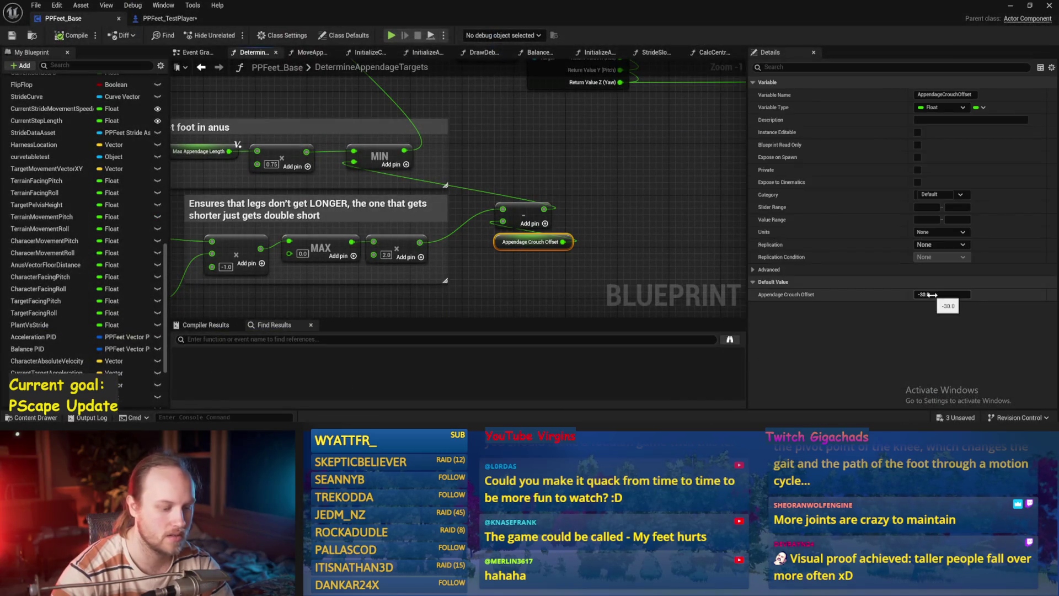
{"action": "left_click", "coordinate": [577, 175]}
{"action": "left_click", "coordinate": [14, 35]}
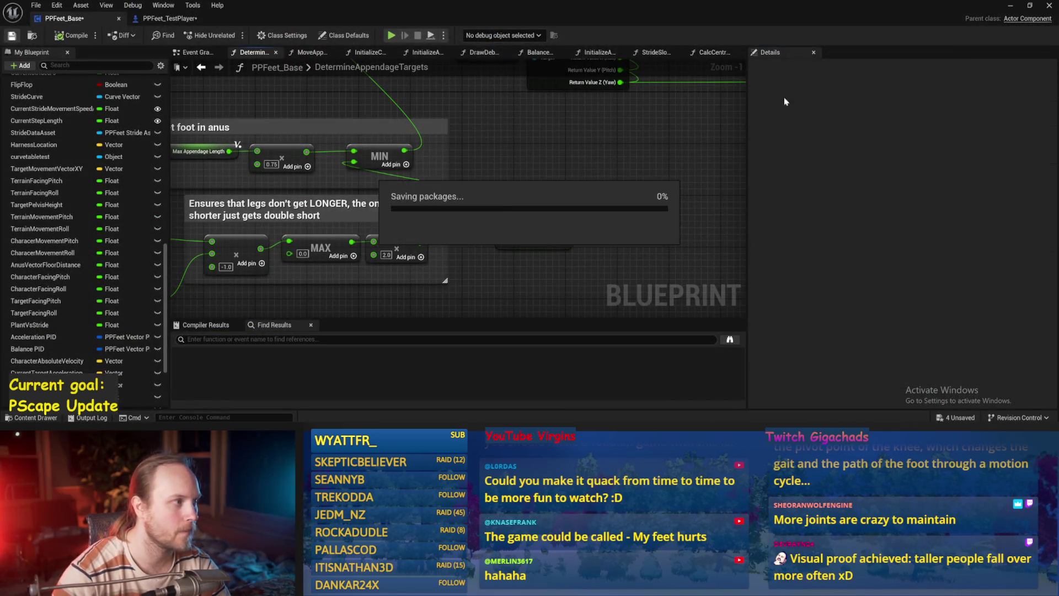
{"action": "key", "text": "alt+Tab"}
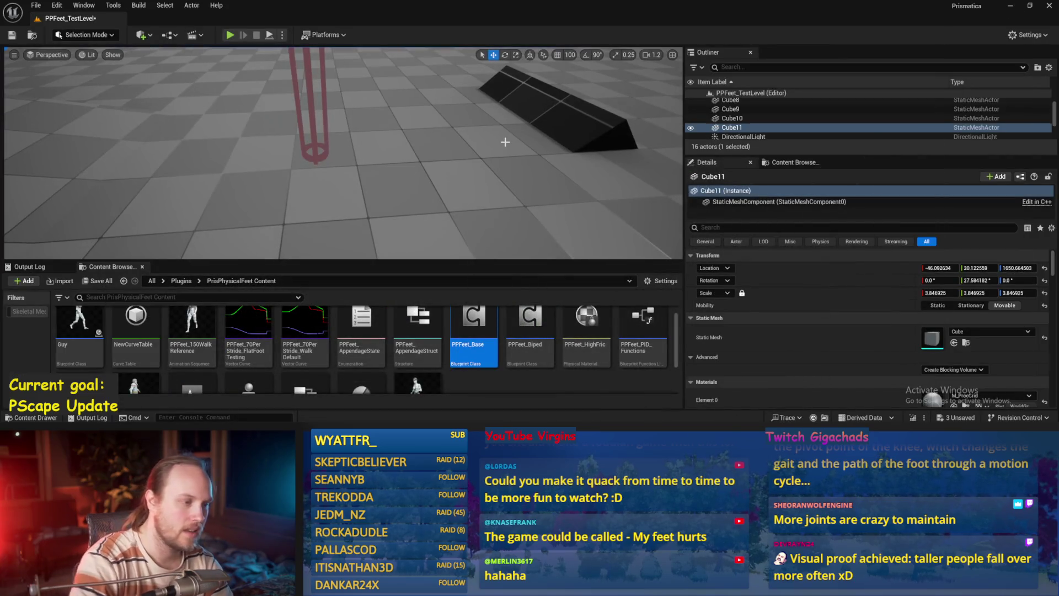
Step: Play-test the level fullscreen, then stop the session
{"action": "key", "text": "alt+p"}
{"action": "key", "text": "F11"}
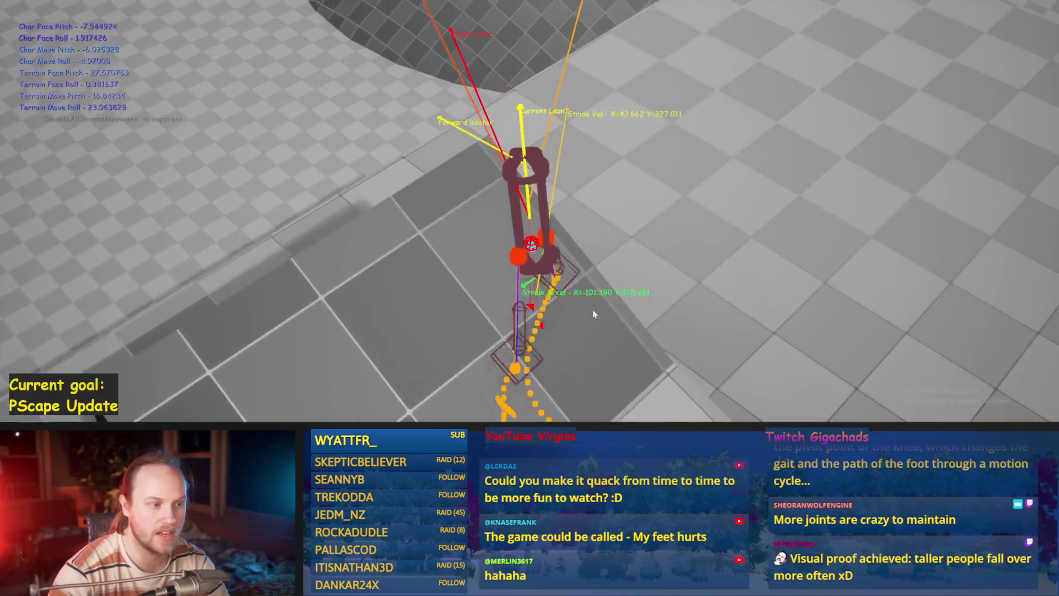
{"action": "key", "text": "Escape"}
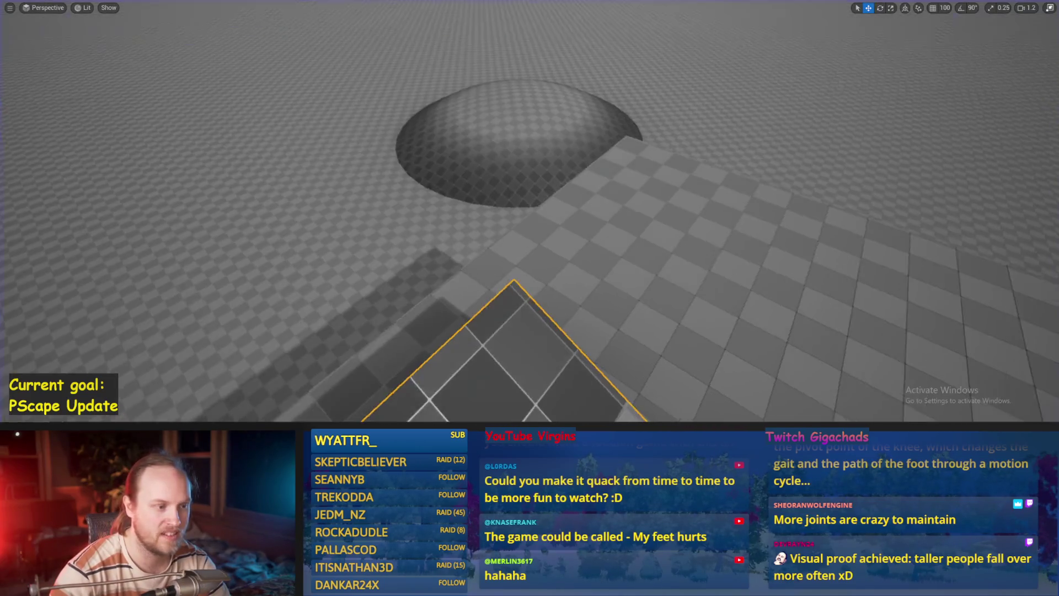
Step: Fly the camera down close to the ramp wedge and start another play-test
{"action": "scroll", "coordinate": [529, 221], "scroll_direction": "up", "scroll_amount": 2}
{"action": "key", "text": "w"}
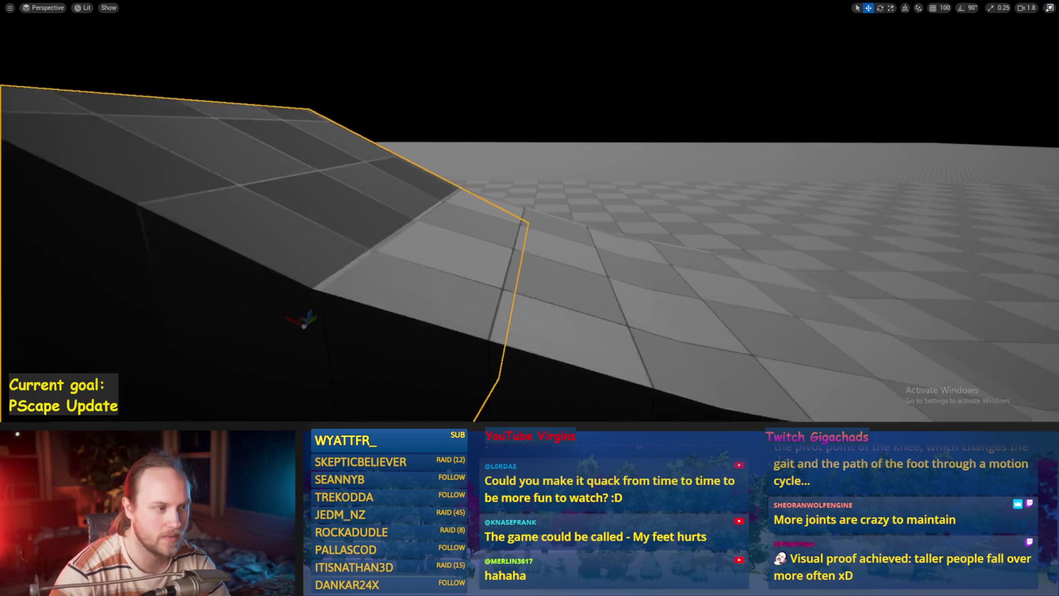
{"action": "key", "text": "w"}
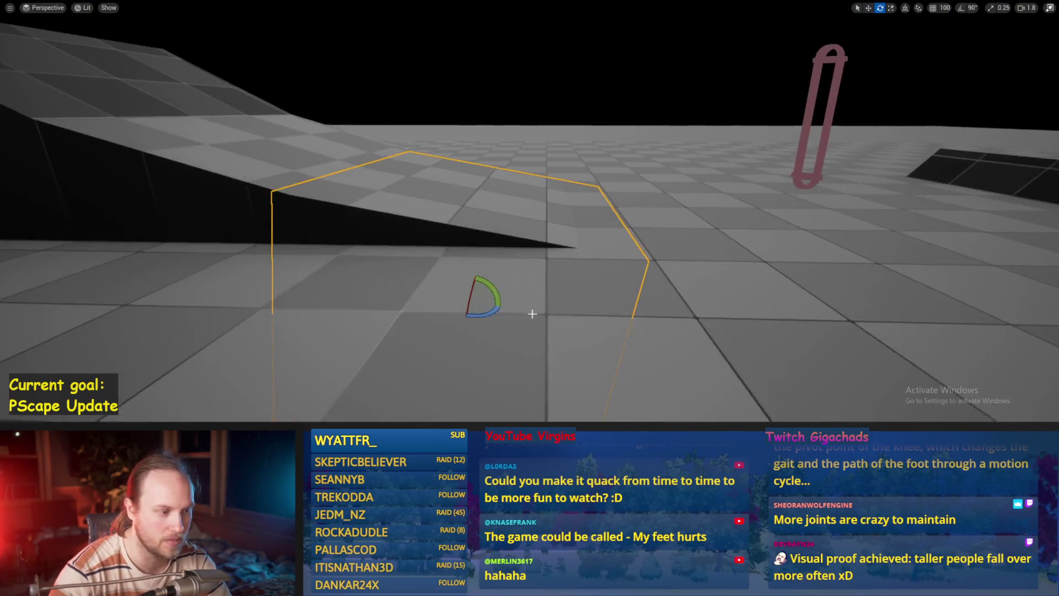
{"action": "key", "text": "e"}
{"action": "key", "text": "w"}
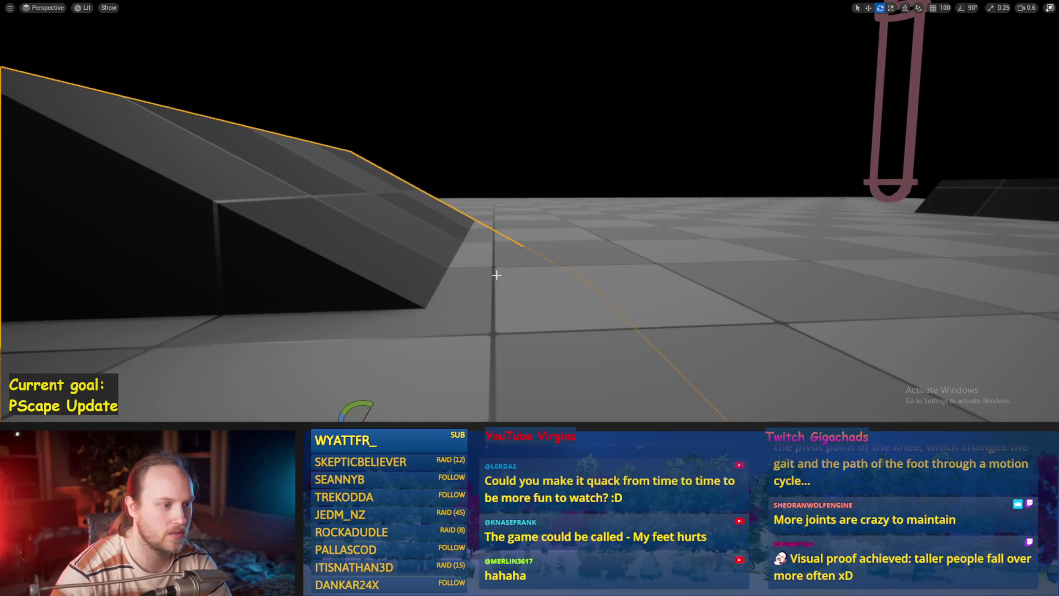
{"action": "scroll", "coordinate": [496, 275], "scroll_direction": "down", "scroll_amount": 1}
{"action": "key", "text": "q"}
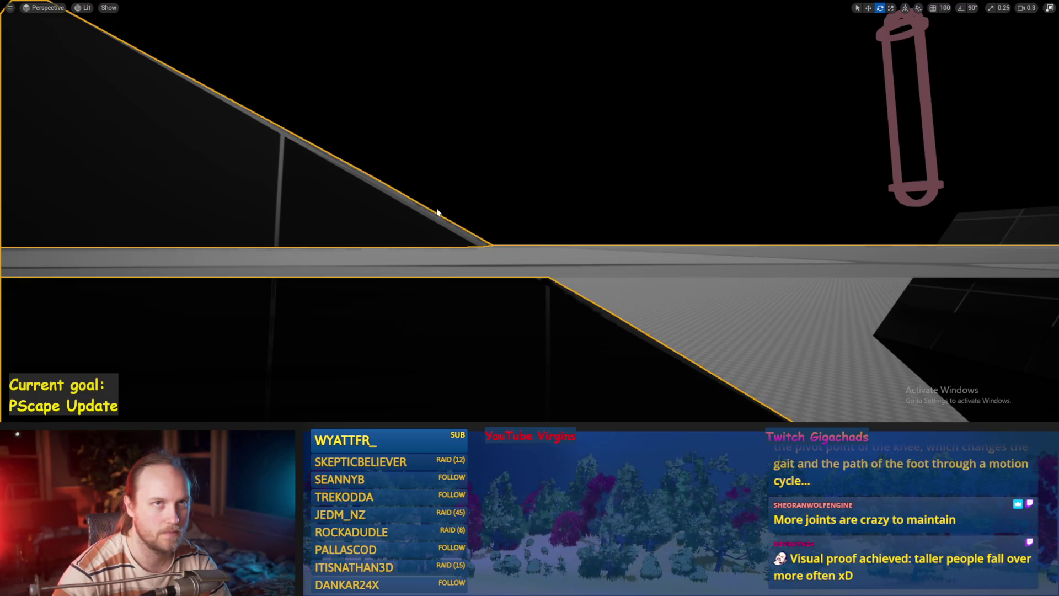
{"action": "mouse_move", "coordinate": [437, 212]}
{"action": "left_mouse_down"}
{"action": "mouse_move", "coordinate": [437, 199]}
{"action": "mouse_move", "coordinate": [559, 188]}
{"action": "left_mouse_up"}
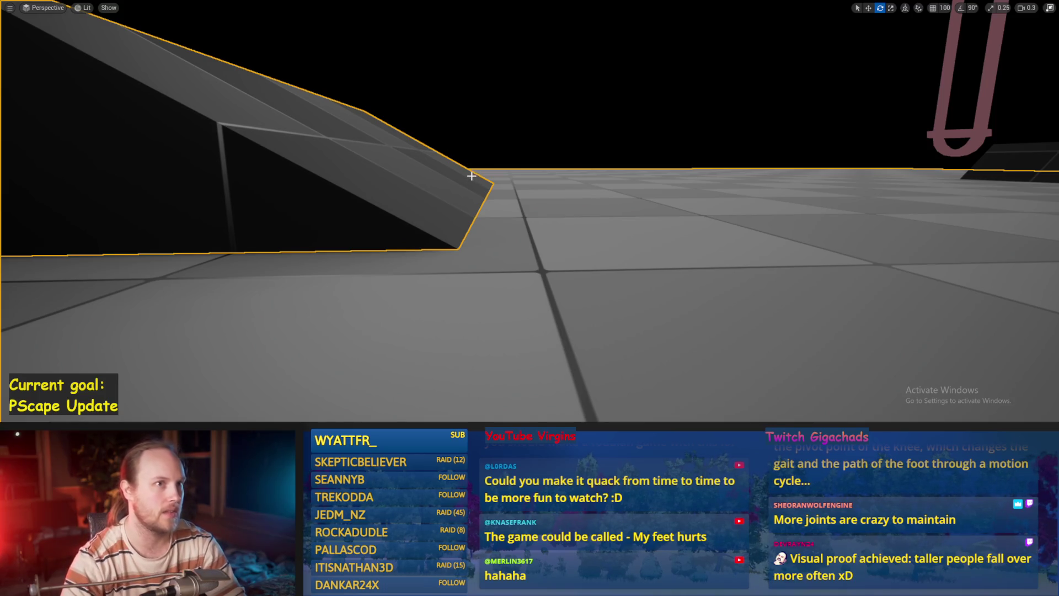
{"action": "left_click_drag", "start_coordinate": [456, 171], "coordinate": [589, 168]}
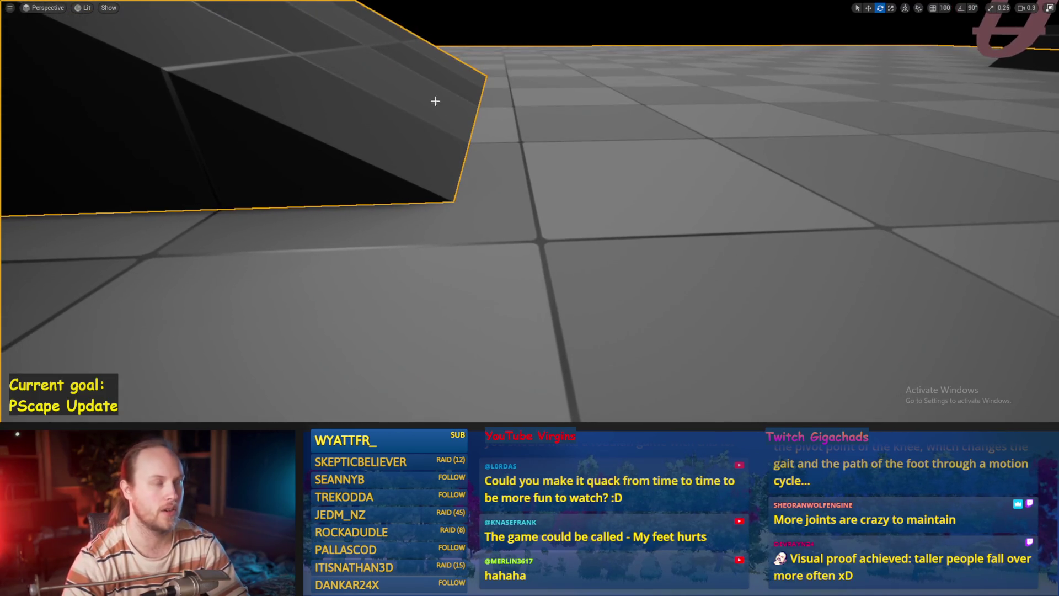
{"action": "left_click_drag", "start_coordinate": [435, 101], "coordinate": [466, 123]}
{"action": "key", "text": "alt+p"}
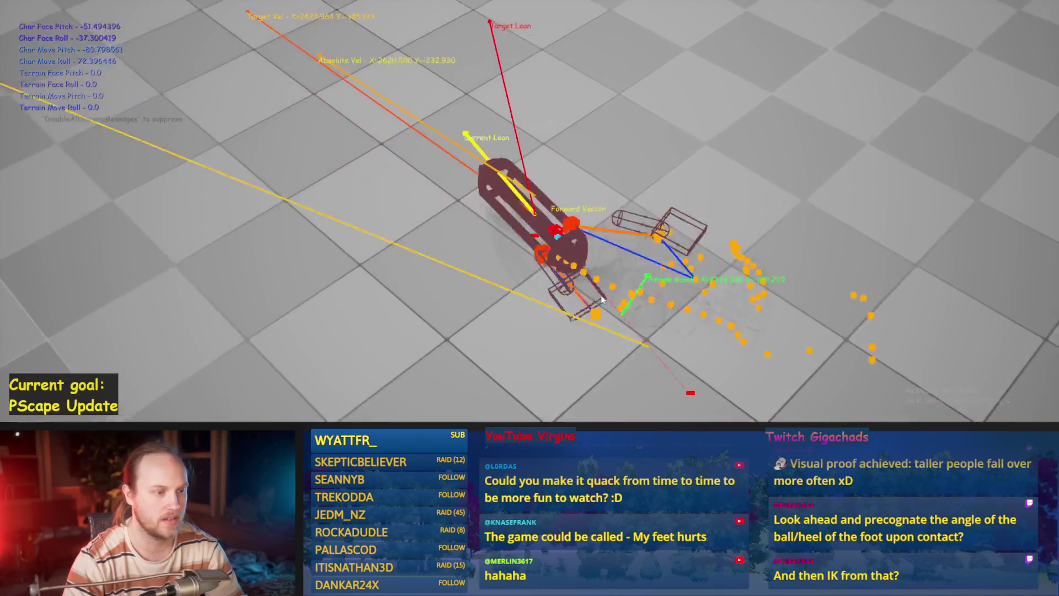
Step: Stop play, pull back over the whole floor, and turn the view toward the red capsule
{"action": "key", "text": "Escape"}
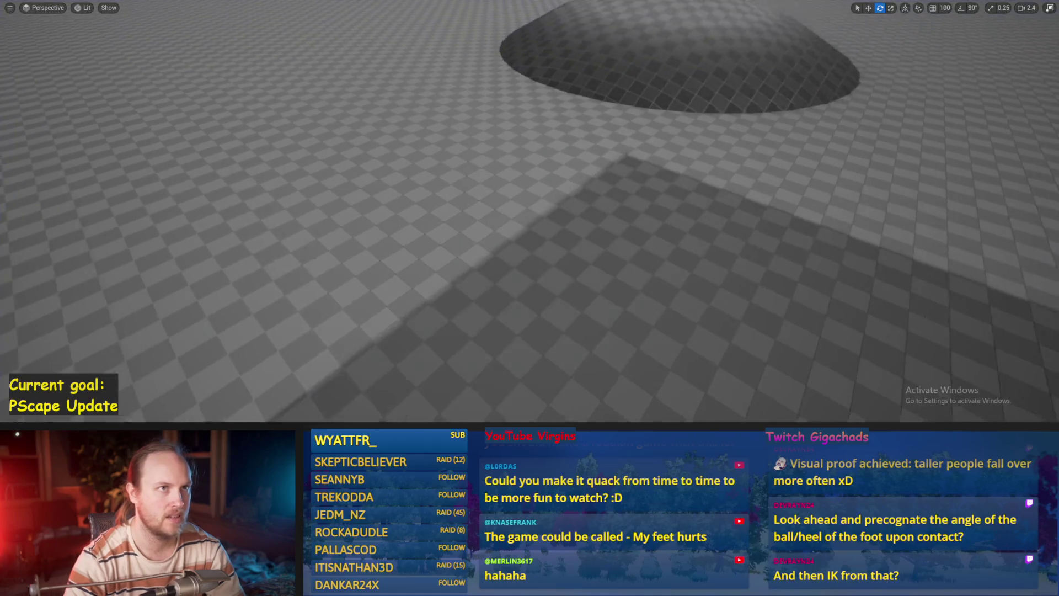
{"action": "scroll", "coordinate": [530, 210], "scroll_direction": "down", "scroll_amount": 3}
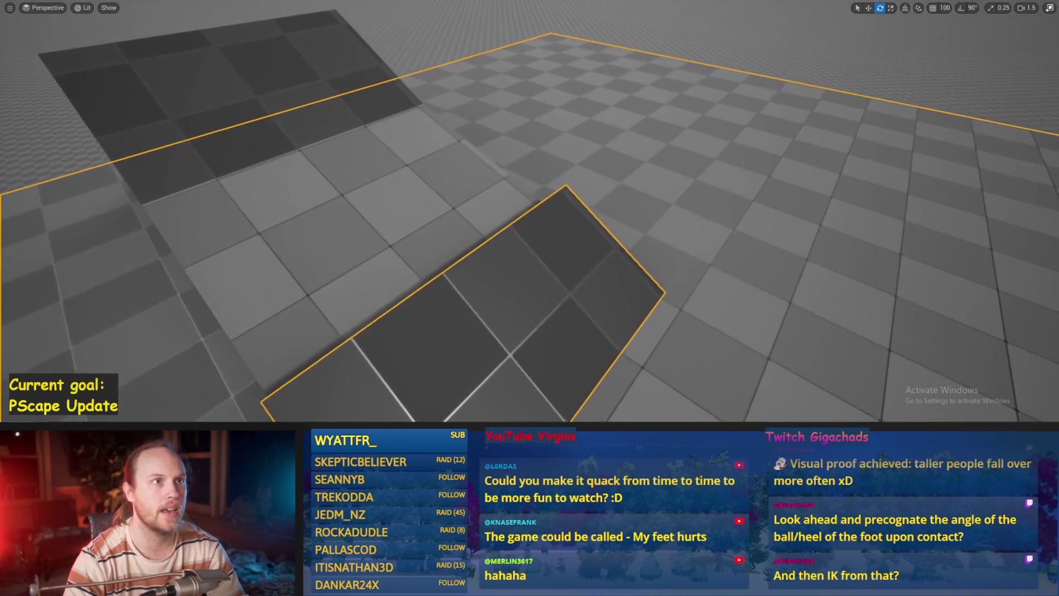
{"action": "key", "text": "w"}
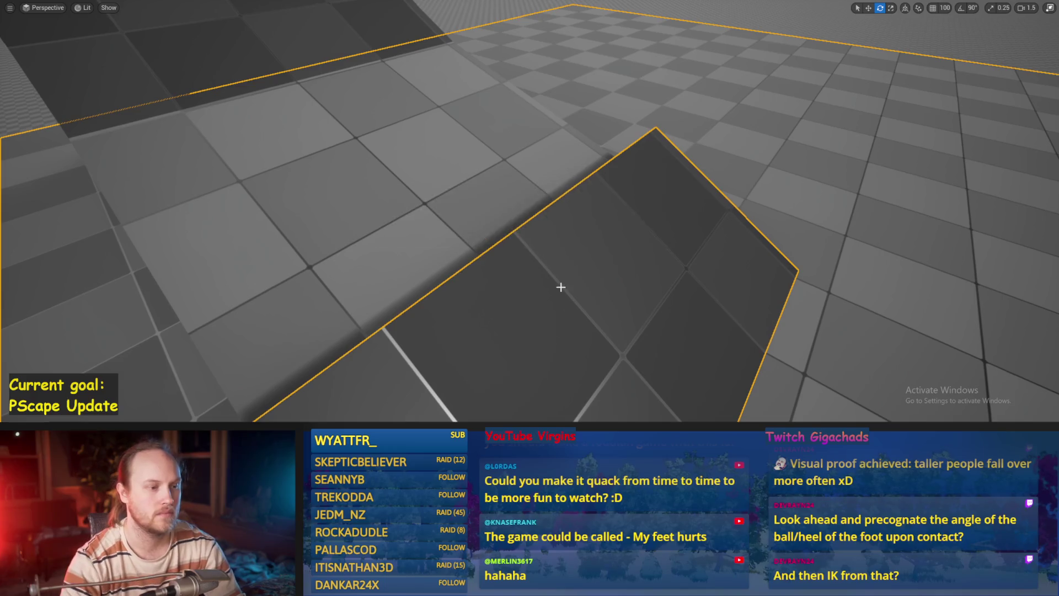
{"action": "key", "text": "s"}
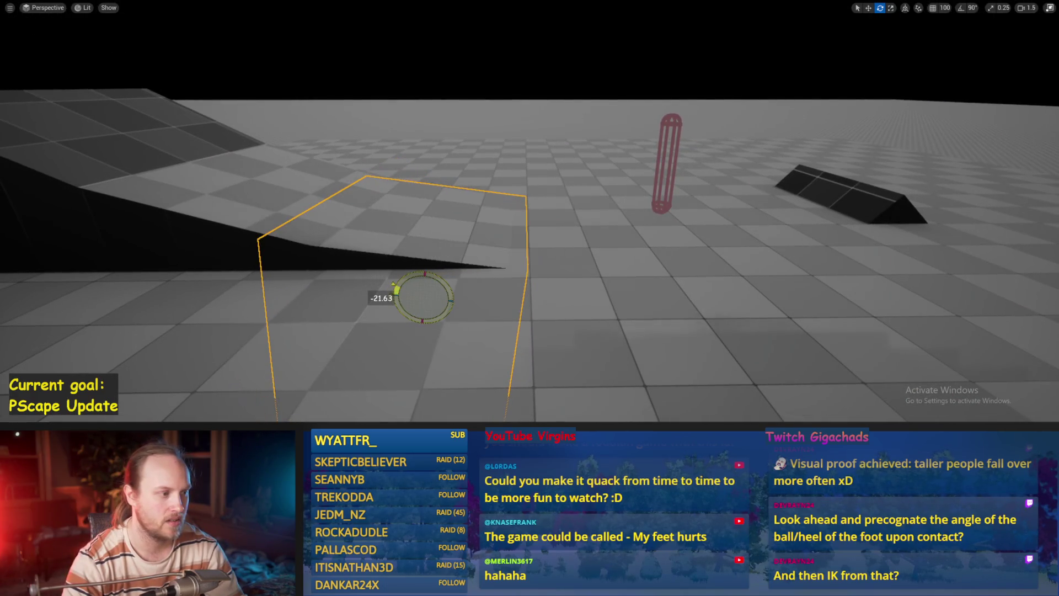
{"action": "left_click_drag", "start_coordinate": [413, 273], "coordinate": [443, 248]}
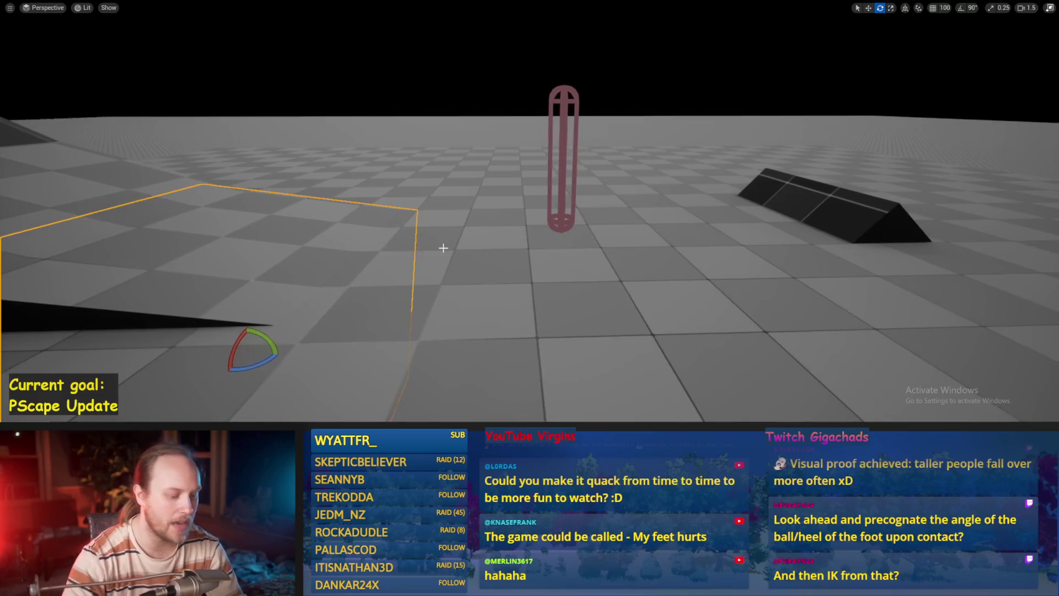
Step: Play-test the character once more, then save PPFeet_TestLevel and exit fullscreen
{"action": "key", "text": "alt+p"}
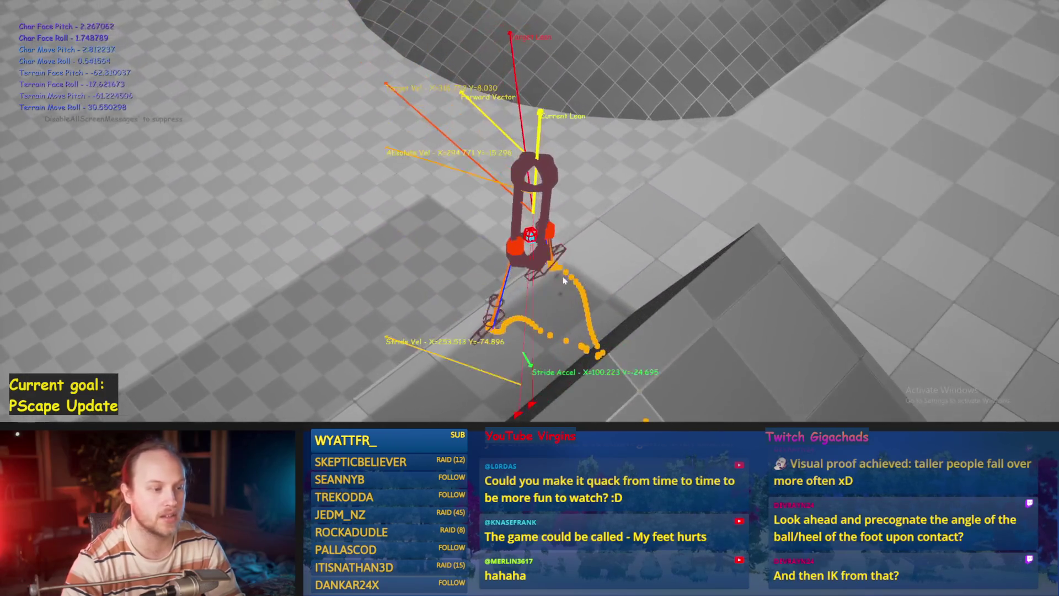
{"action": "key", "text": "Escape"}
{"action": "key", "text": "ctrl+s"}
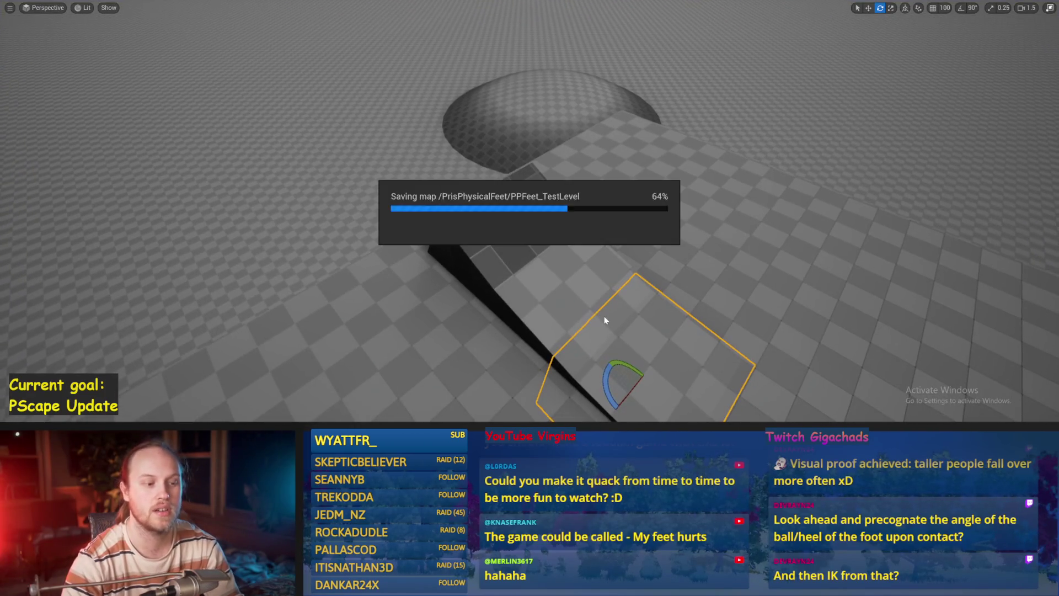
{"action": "key", "text": "F11"}
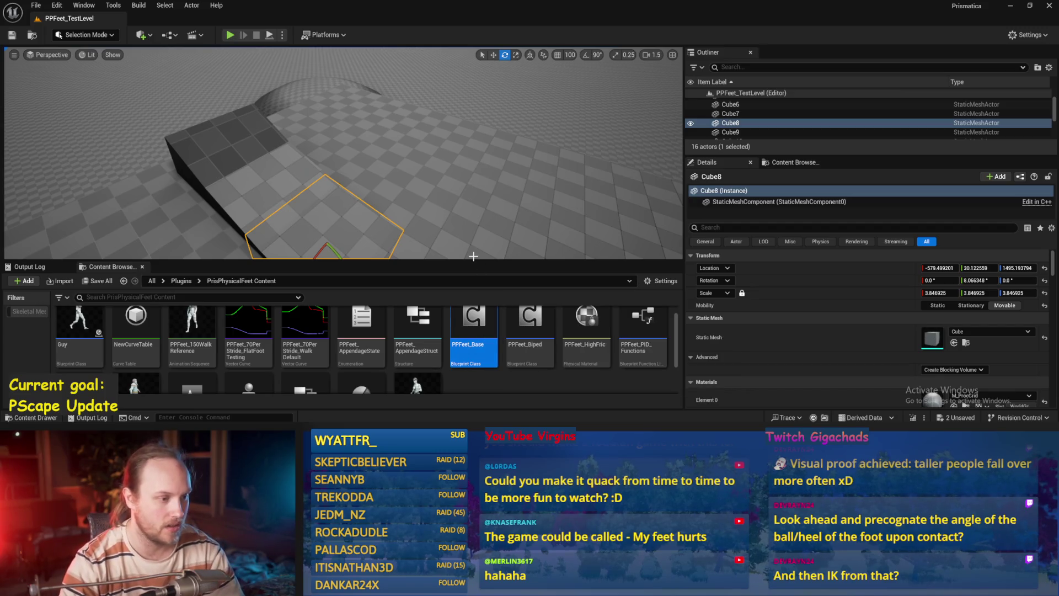
Step: Drop a second PPFeet_150WalkReference actor into the level, frame it, and start Play in Editor
{"action": "left_click_drag", "start_coordinate": [478, 261], "coordinate": [480, 200]}
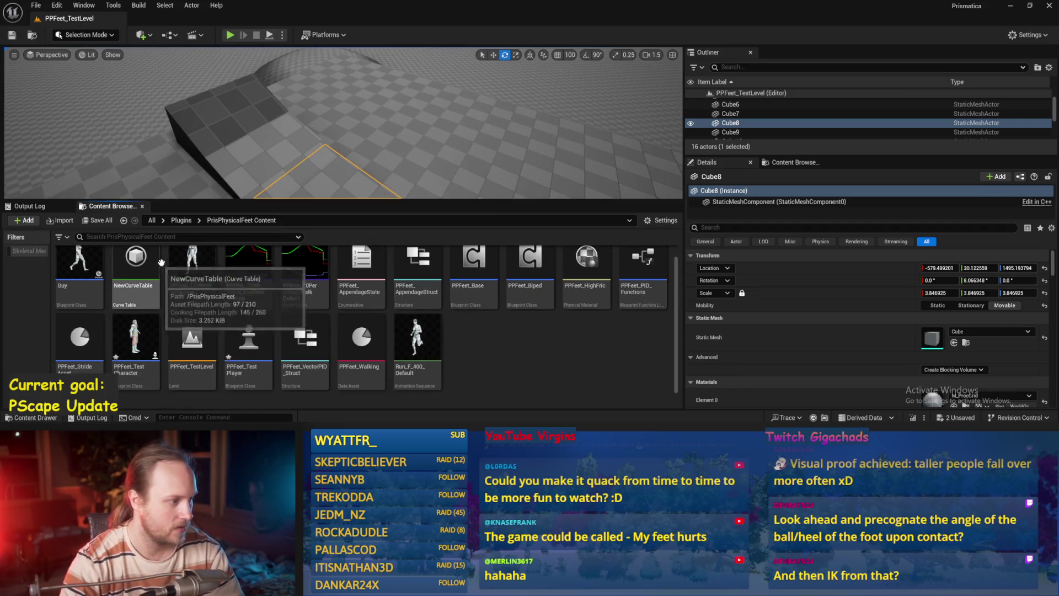
{"action": "left_click_drag", "start_coordinate": [303, 176], "coordinate": [303, 182]}
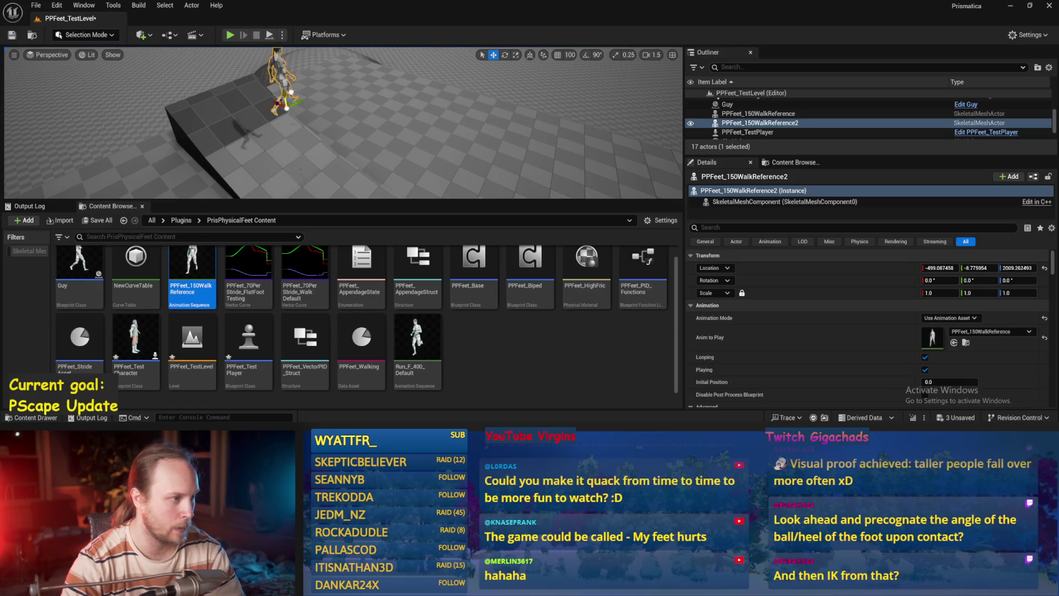
{"action": "key", "text": "f"}
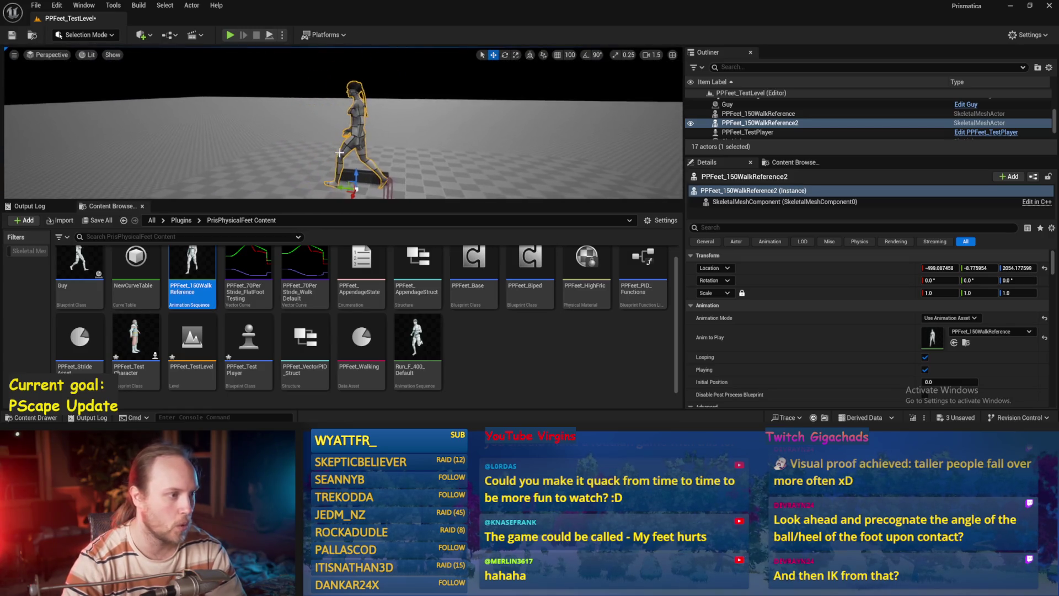
{"action": "left_click_drag", "start_coordinate": [358, 200], "coordinate": [358, 273]}
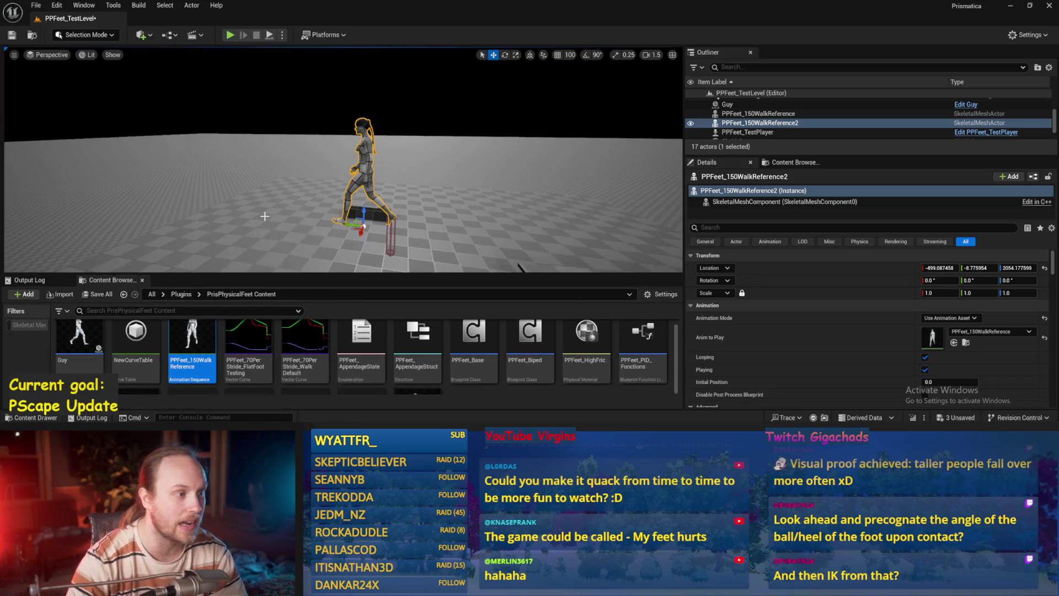
{"action": "left_click_drag", "start_coordinate": [265, 216], "coordinate": [252, 221]}
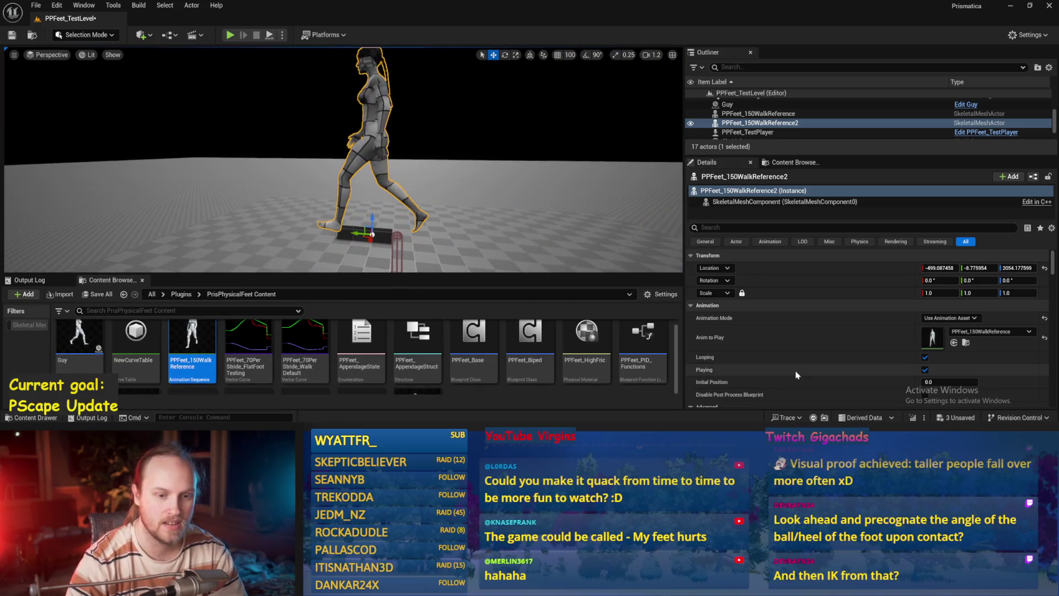
{"action": "scroll", "coordinate": [805, 368], "scroll_direction": "down", "scroll_amount": 1}
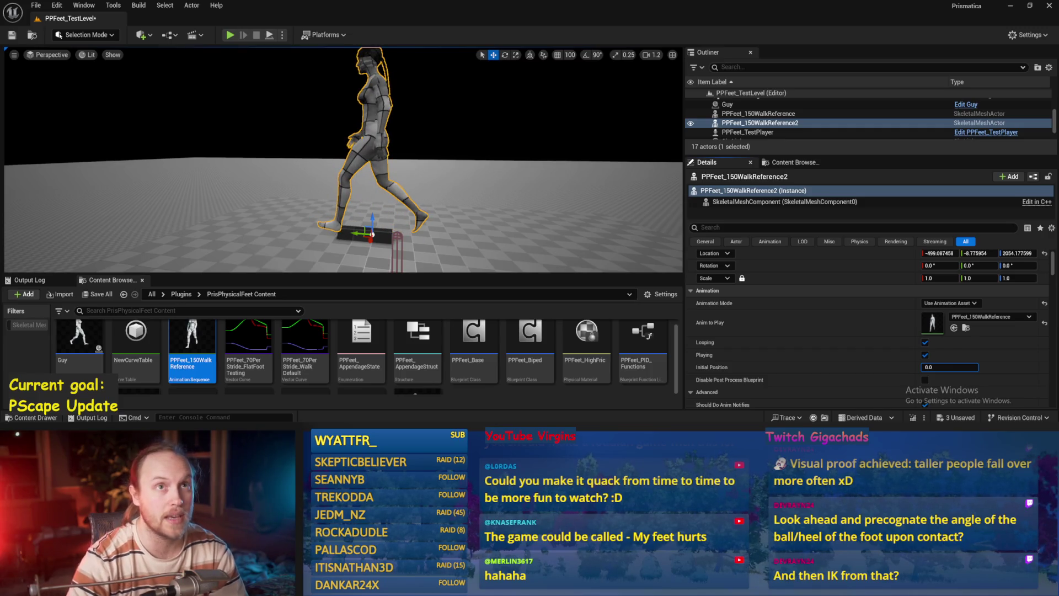
{"action": "key", "text": "alt+p"}
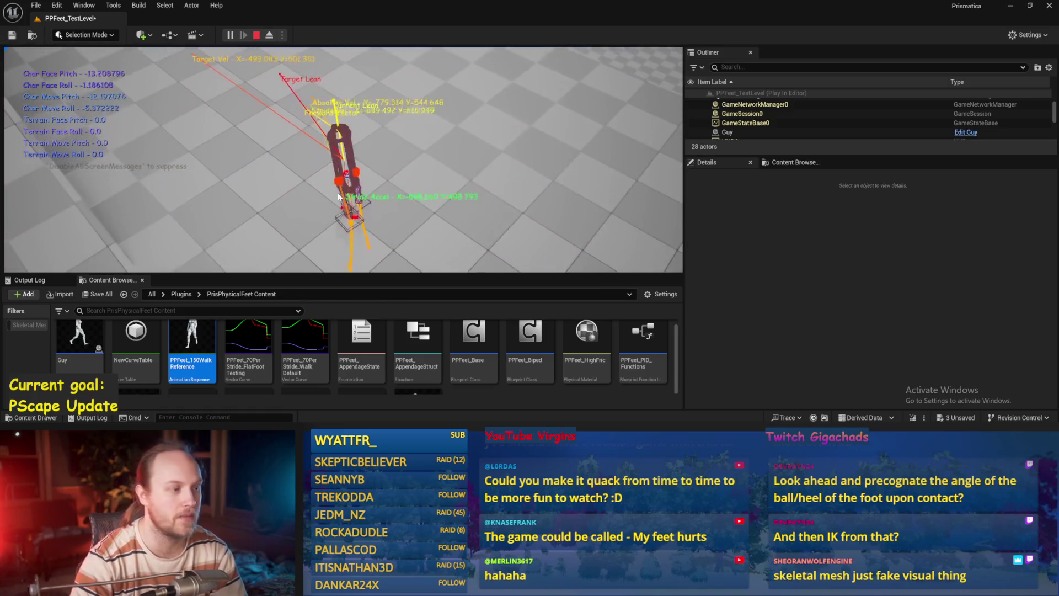
Step: Watch the debug vectors in fullscreen play, replay once, then stop and select the floor
{"action": "key", "text": "F11"}
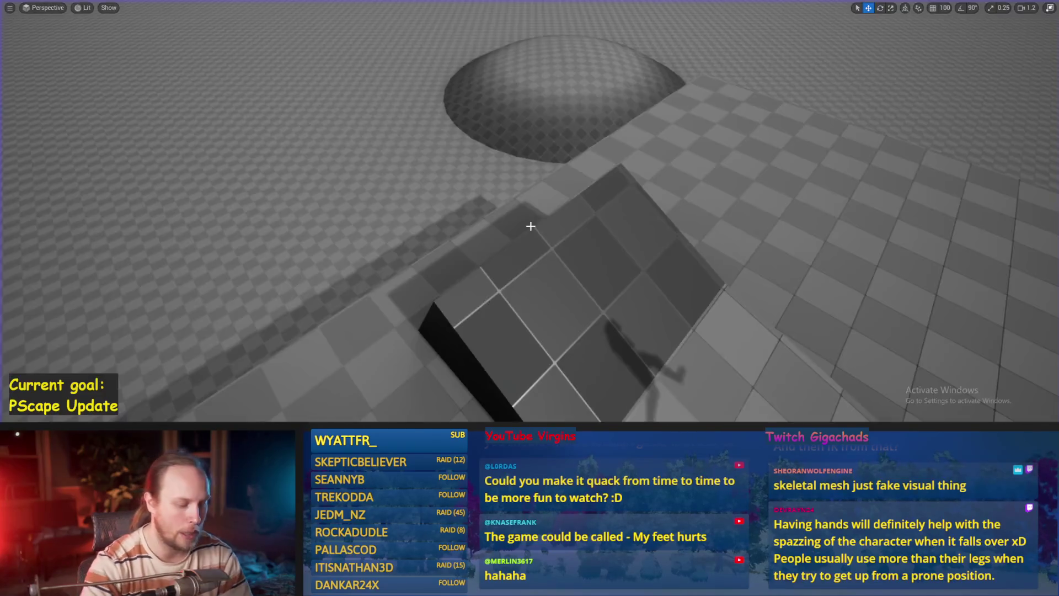
{"action": "key", "text": "alt+p"}
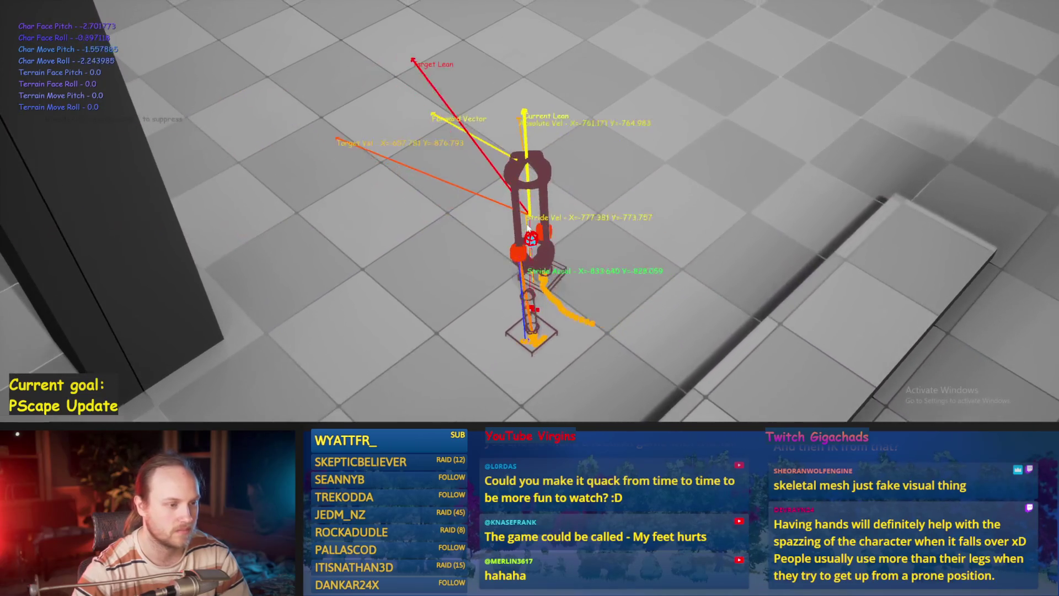
{"action": "key", "text": "Escape"}
{"action": "left_click", "coordinate": [641, 197]}
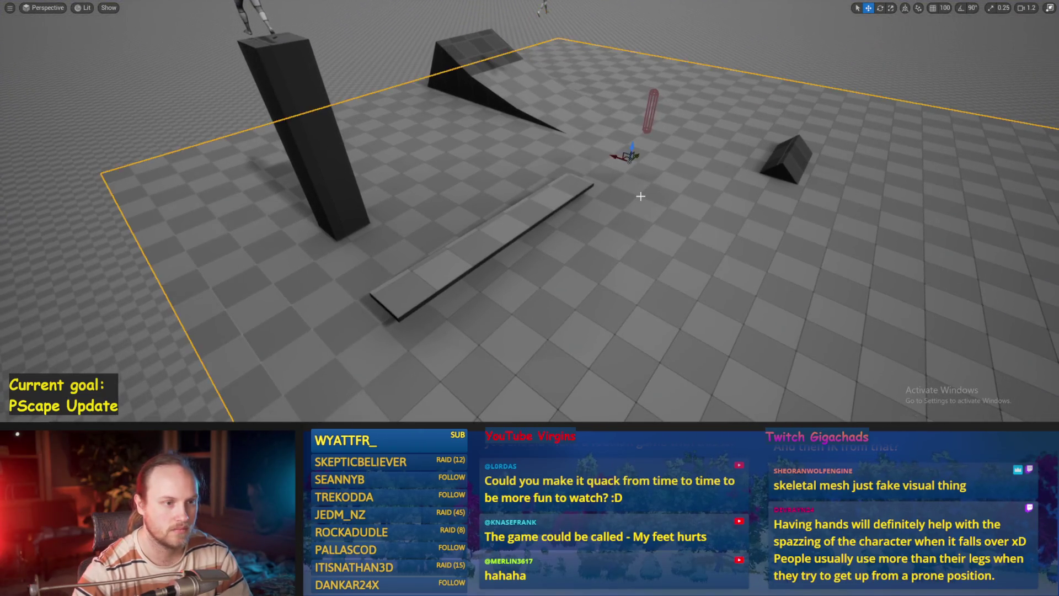
Step: Select the small test block and run two quick play sessions to respawn the character
{"action": "left_click", "coordinate": [776, 155]}
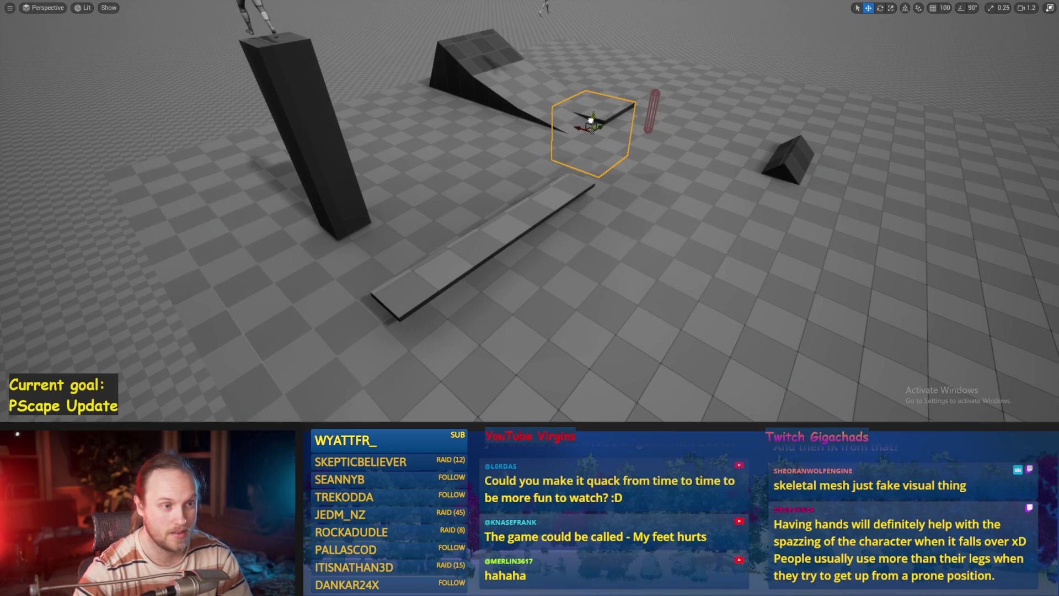
{"action": "key", "text": "alt+p"}
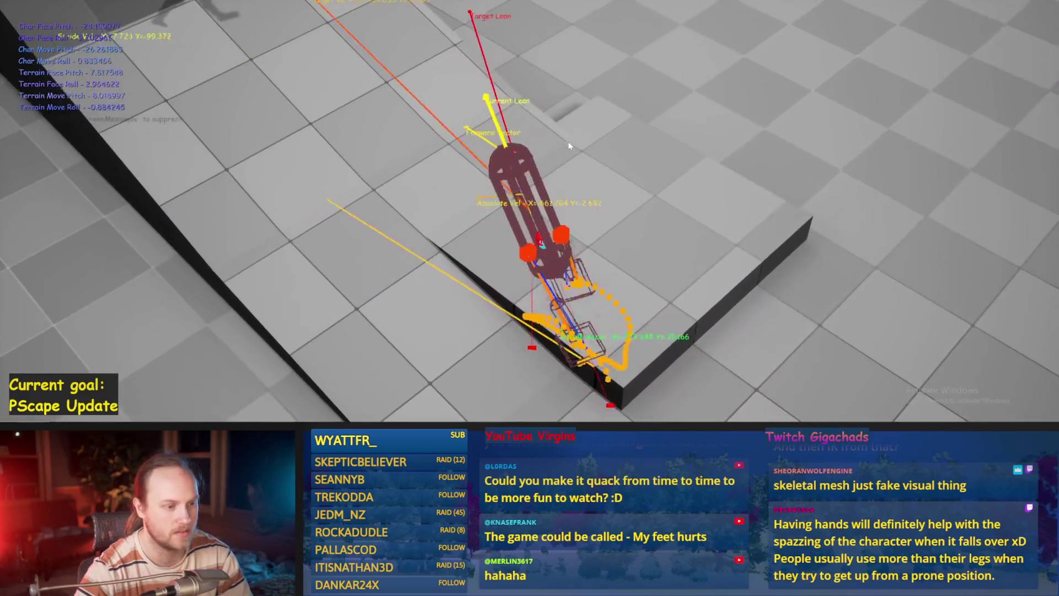
{"action": "key", "text": "Escape"}
{"action": "key", "text": "alt+p"}
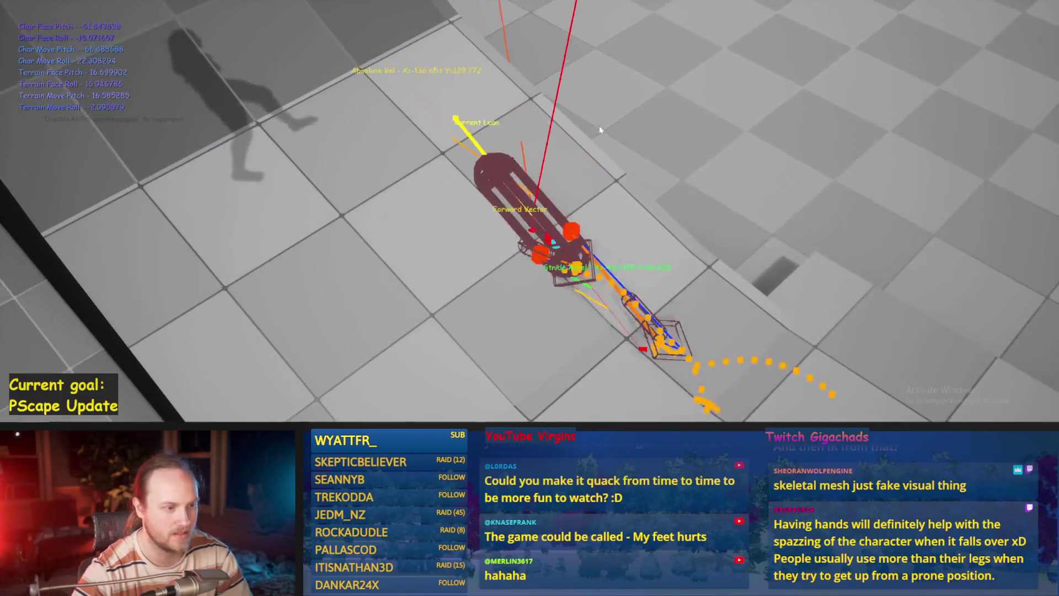
{"action": "key", "text": "Escape"}
{"action": "scroll", "coordinate": [596, 247], "scroll_direction": "down", "scroll_amount": 3}
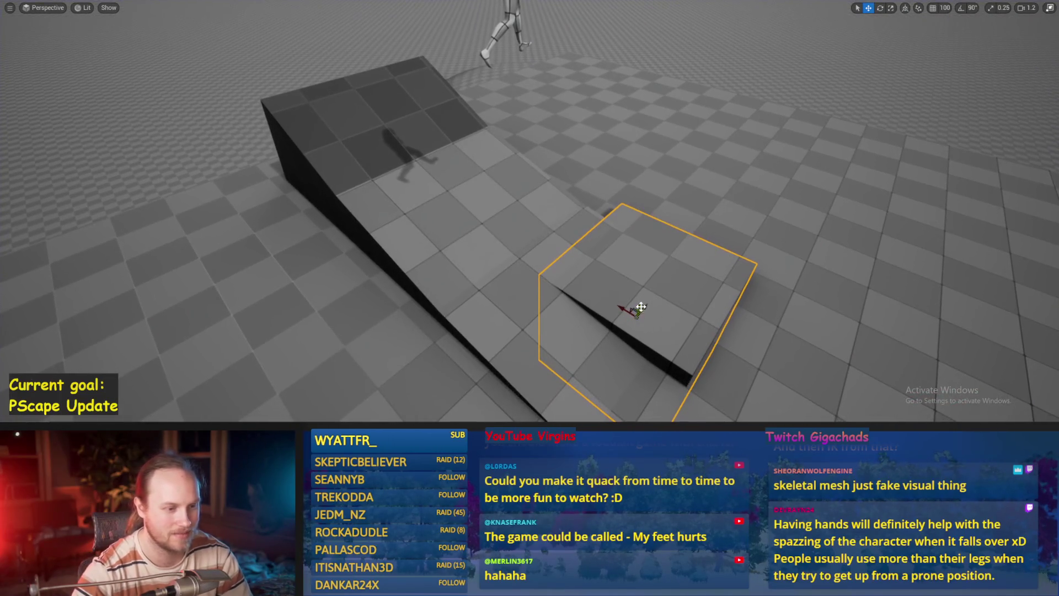
Step: Move the block onto flat floor beside the plank, frame it, and play-test again
{"action": "mouse_move", "coordinate": [639, 308]}
{"action": "left_mouse_down"}
{"action": "mouse_move", "coordinate": [648, 317]}
{"action": "mouse_move", "coordinate": [627, 307]}
{"action": "mouse_move", "coordinate": [651, 313]}
{"action": "left_mouse_up"}
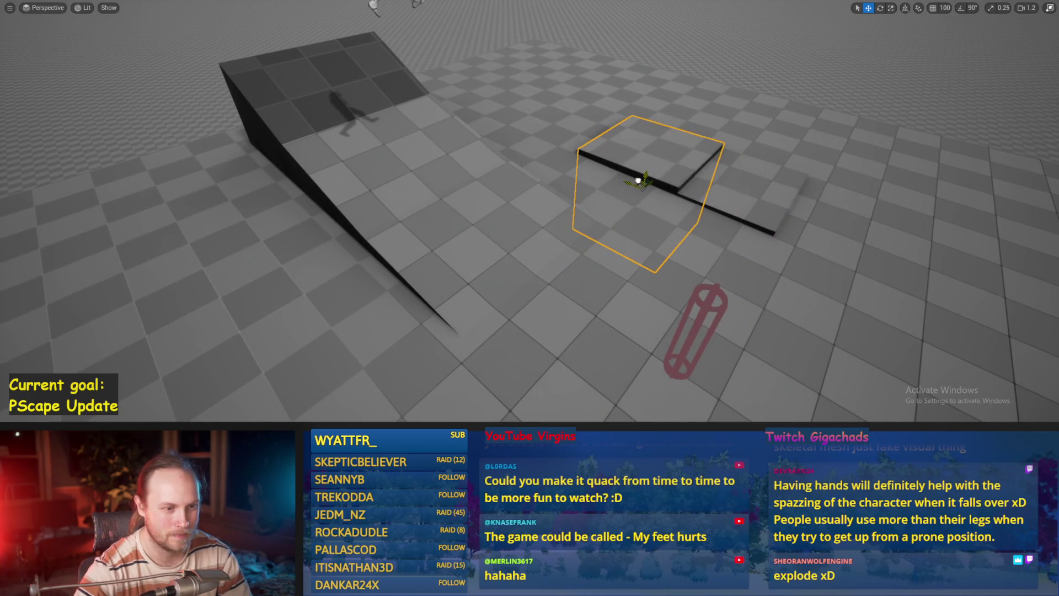
{"action": "key", "text": "f"}
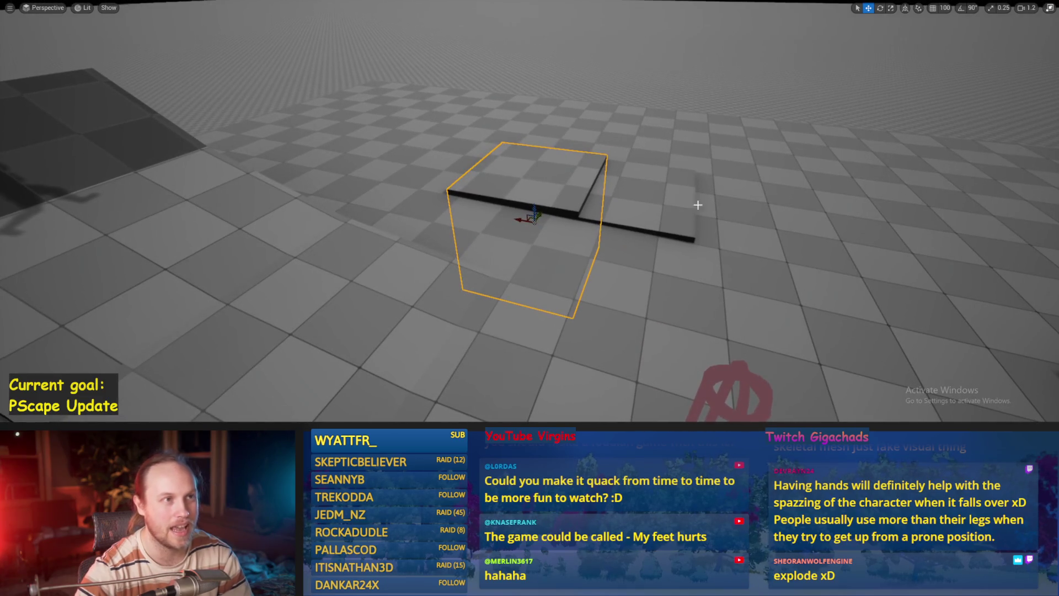
{"action": "mouse_move", "coordinate": [698, 205]}
{"action": "left_mouse_down"}
{"action": "mouse_move", "coordinate": [572, 220]}
{"action": "mouse_move", "coordinate": [454, 210]}
{"action": "left_mouse_up"}
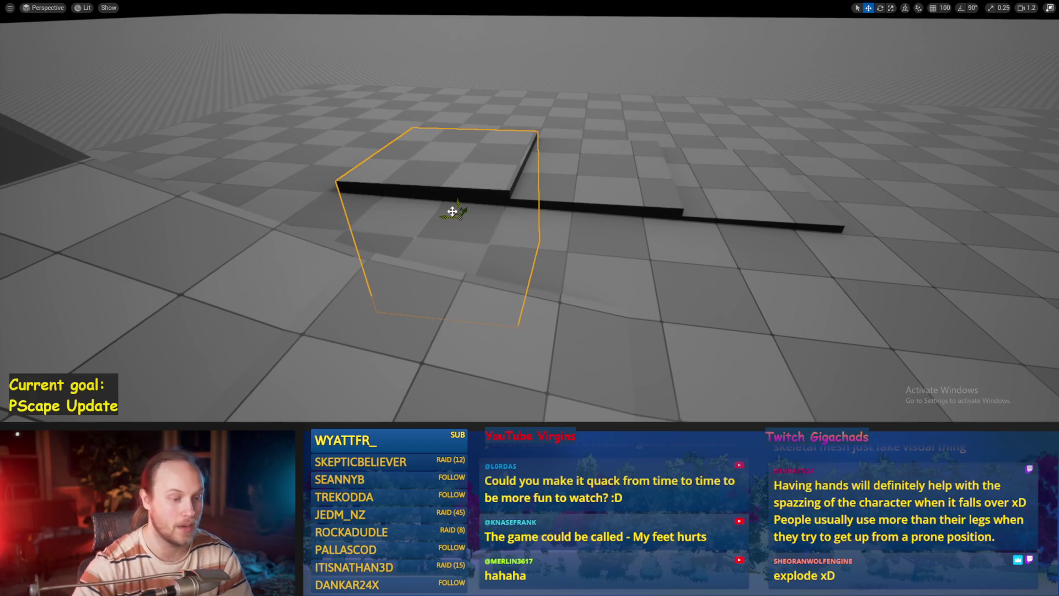
{"action": "key", "text": "alt+p"}
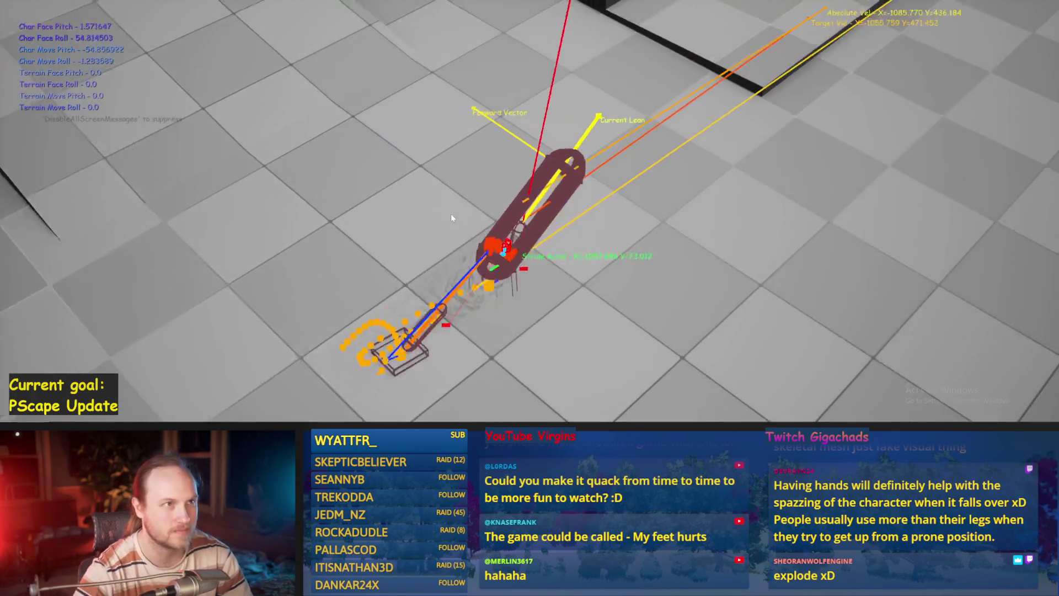
Step: Respawn the character, watch its debug lines around the relocated block, then stop play
{"action": "key", "text": "Escape"}
{"action": "key", "text": "alt+p"}
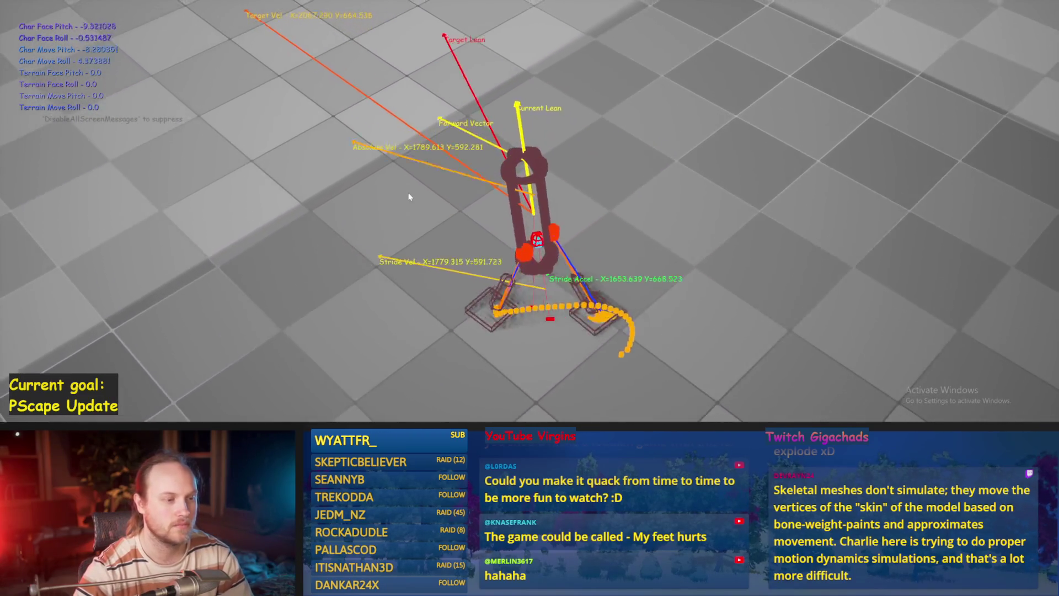
{"action": "key", "text": "Escape"}
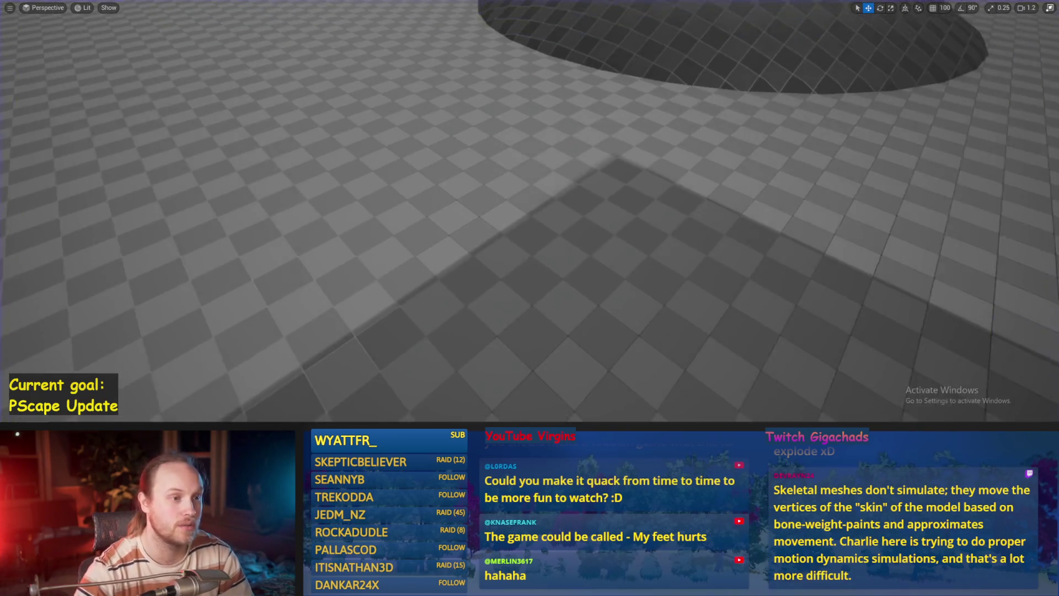
Step: Restore the editor layout and open the PPFeet_150WalkReference animation and its skeletal mesh
{"action": "key", "text": "f"}
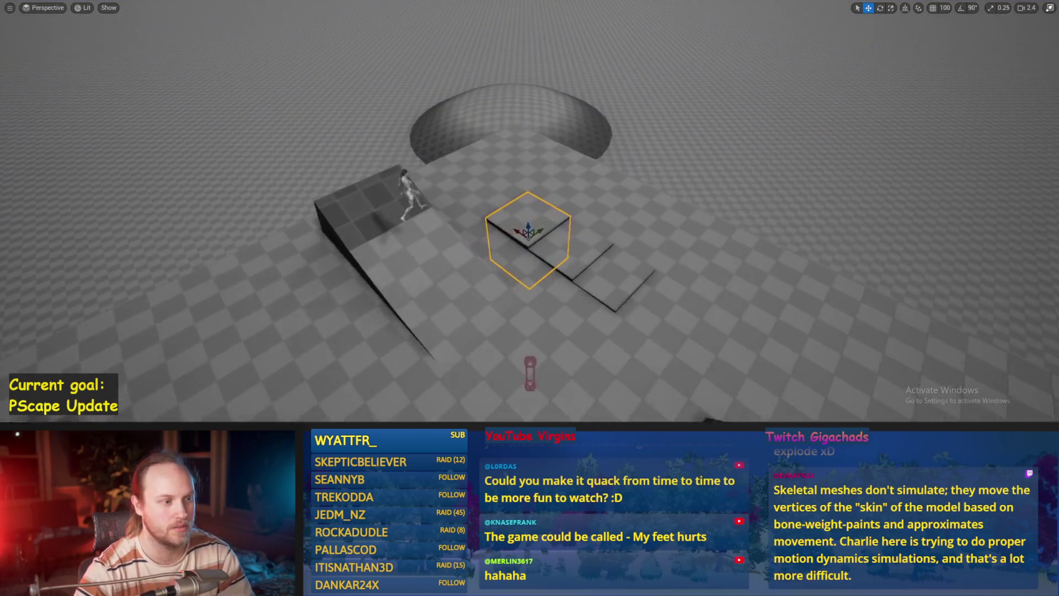
{"action": "key", "text": "F11"}
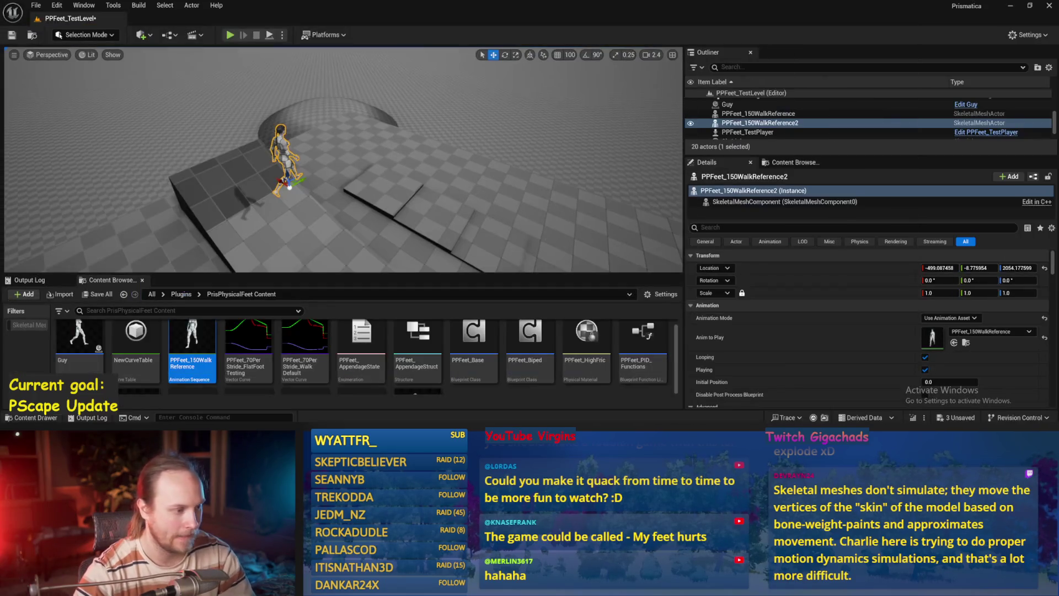
{"action": "scroll", "coordinate": [503, 371], "scroll_direction": "up", "scroll_amount": 2}
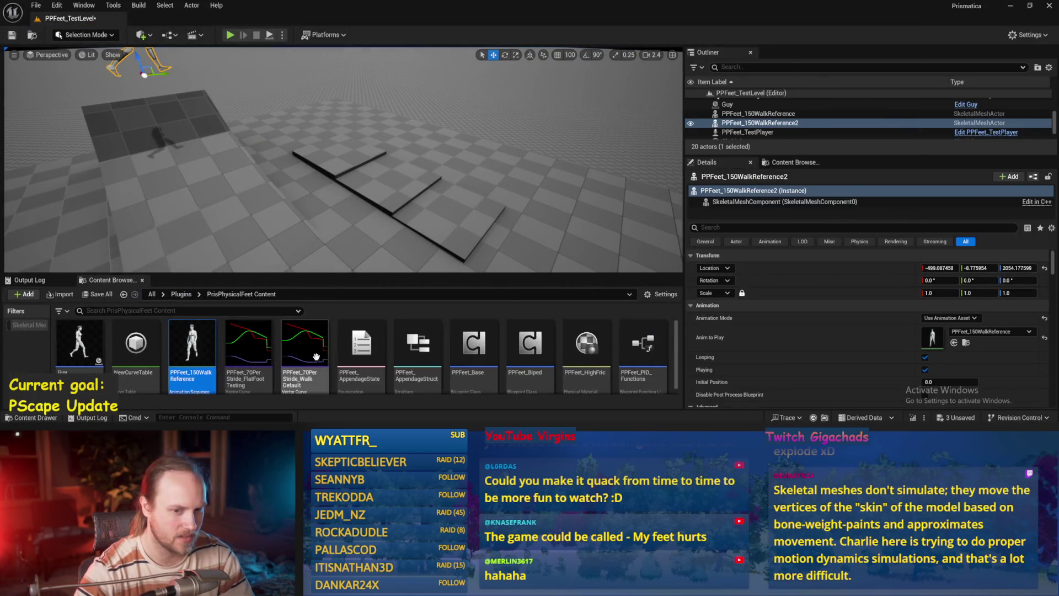
{"action": "double_click", "coordinate": [933, 337]}
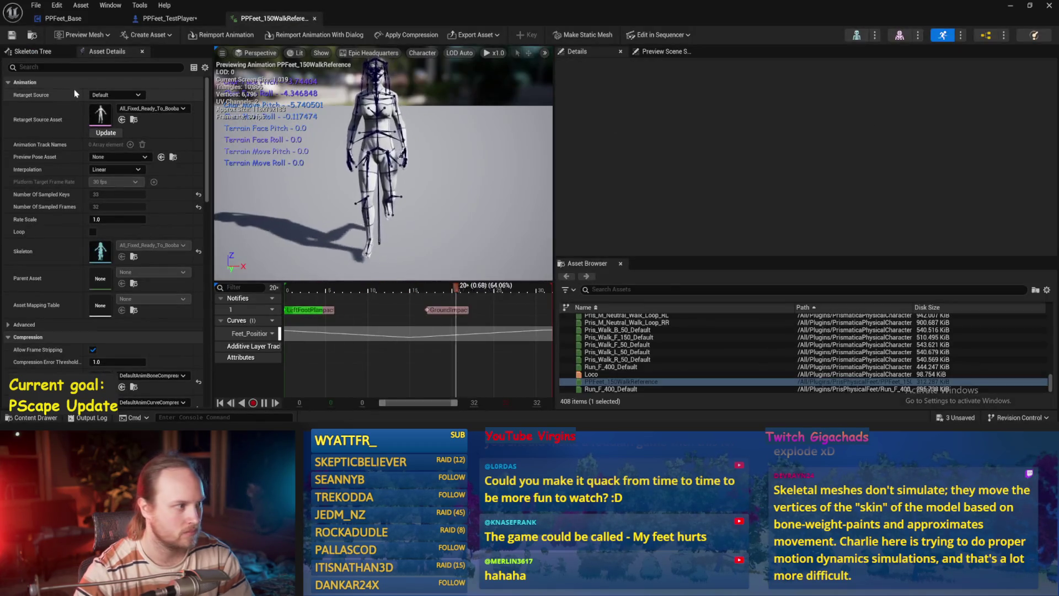
{"action": "double_click", "coordinate": [100, 115]}
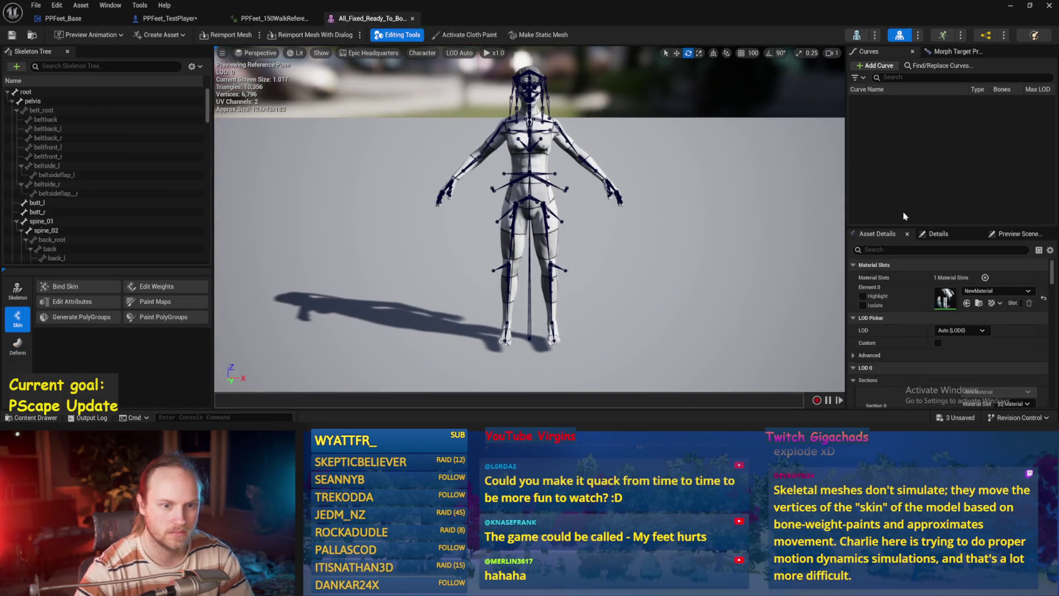
Step: Open the mesh's skeleton asset, then its humanoid physics asset from the mesh editor
{"action": "scroll", "coordinate": [941, 304], "scroll_direction": "down", "scroll_amount": 10}
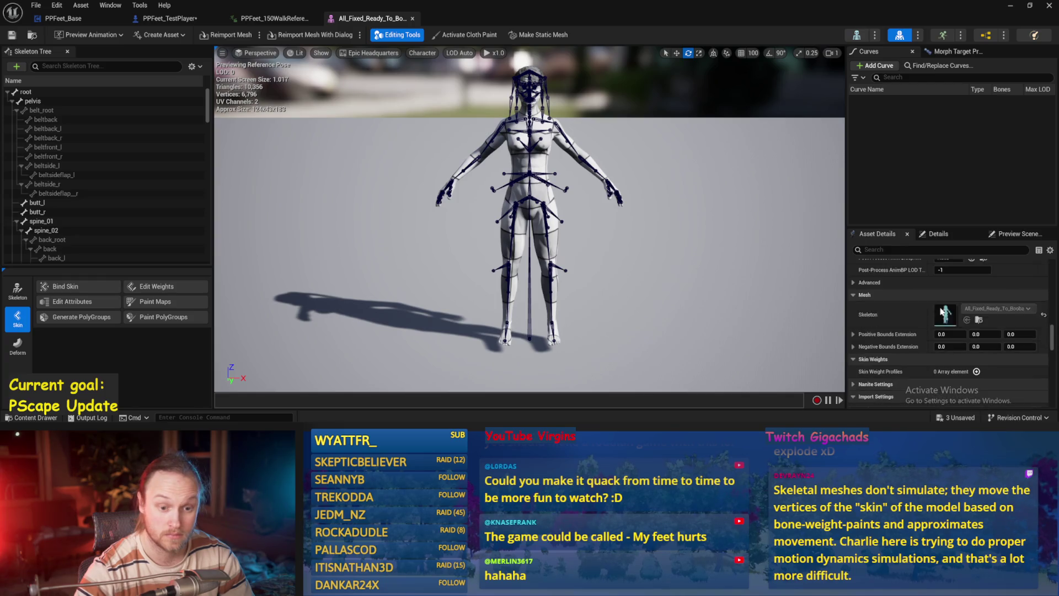
{"action": "scroll", "coordinate": [943, 309], "scroll_direction": "down", "scroll_amount": 2}
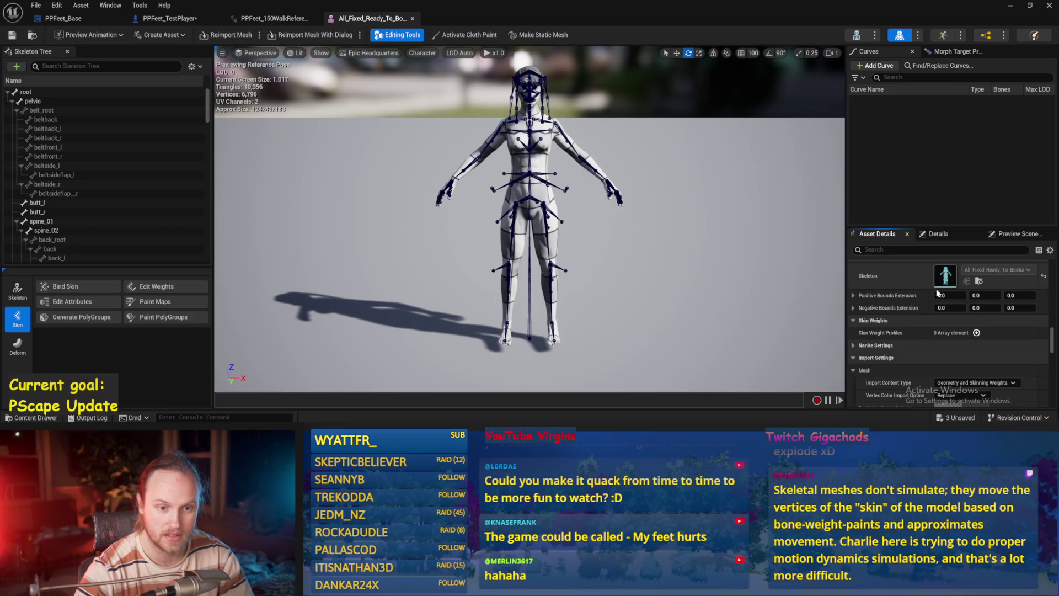
{"action": "double_click", "coordinate": [943, 283]}
{"action": "left_click", "coordinate": [497, 20]}
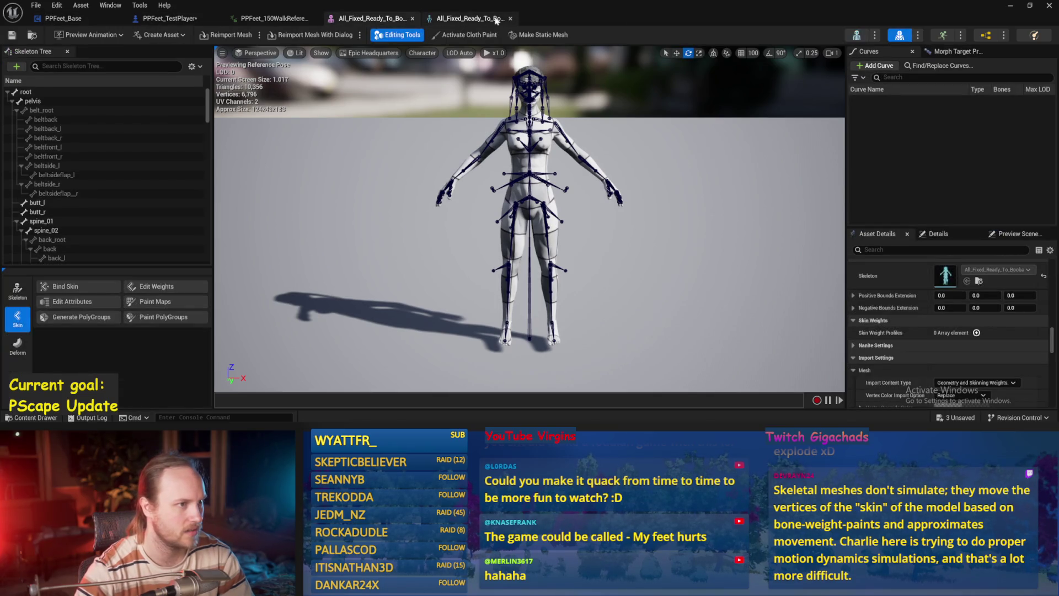
{"action": "scroll", "coordinate": [981, 316], "scroll_direction": "down", "scroll_amount": 5}
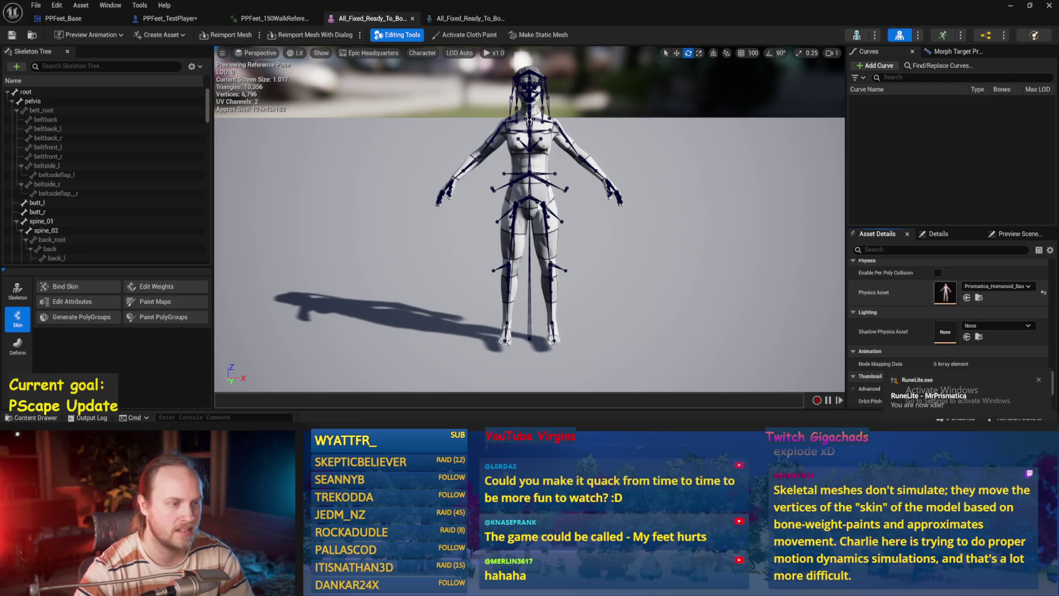
{"action": "double_click", "coordinate": [945, 293]}
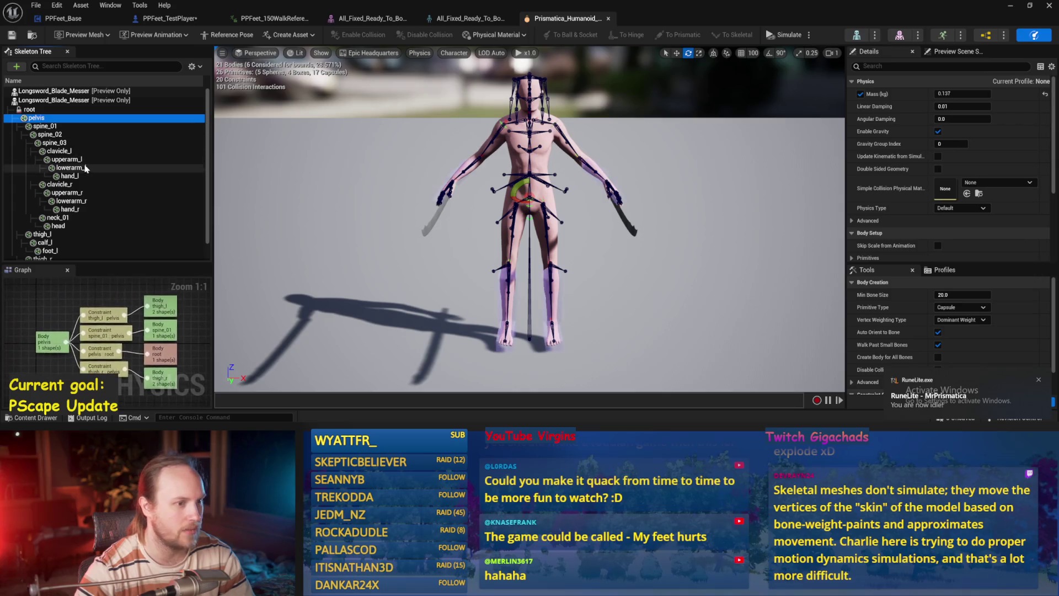
Step: Select the humanoid physics bodies from pelvis through the left arm down to hand_r
{"action": "key", "text": "ctrl+a"}
{"action": "left_click", "coordinate": [412, 280]}
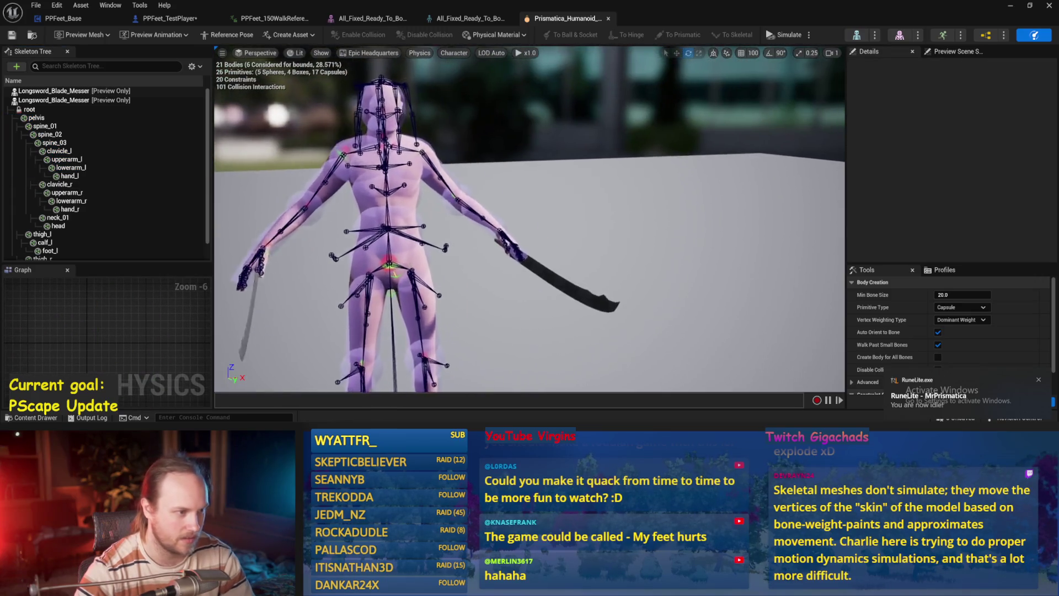
{"action": "left_click", "coordinate": [36, 118]}
{"action": "left_click", "coordinate": [71, 167], "text": "shift"}
{"action": "left_click", "coordinate": [91, 208], "text": "shift"}
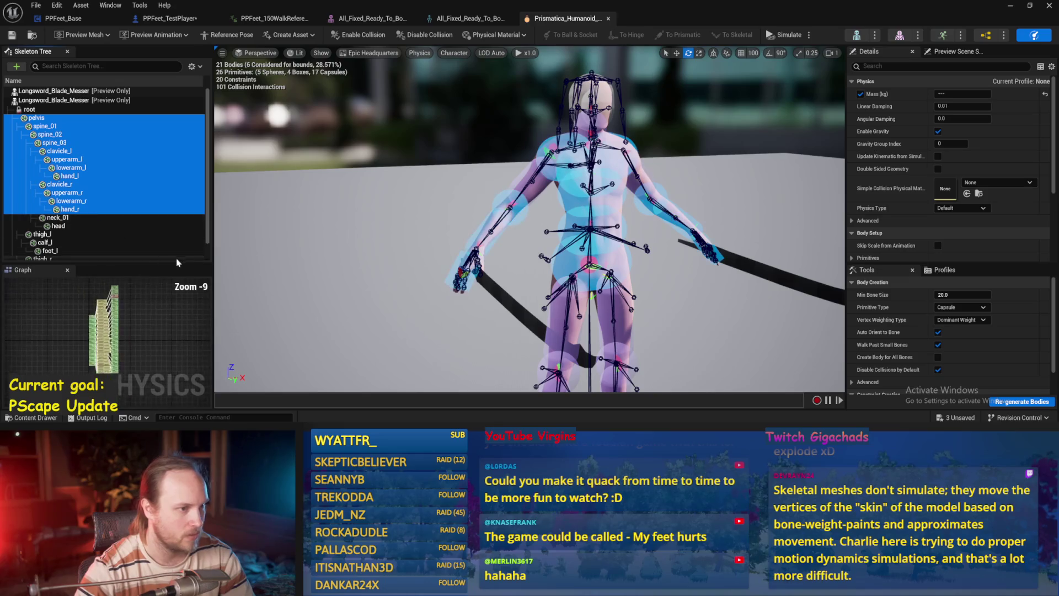
{"action": "scroll", "coordinate": [532, 130], "scroll_direction": "up", "scroll_amount": 5}
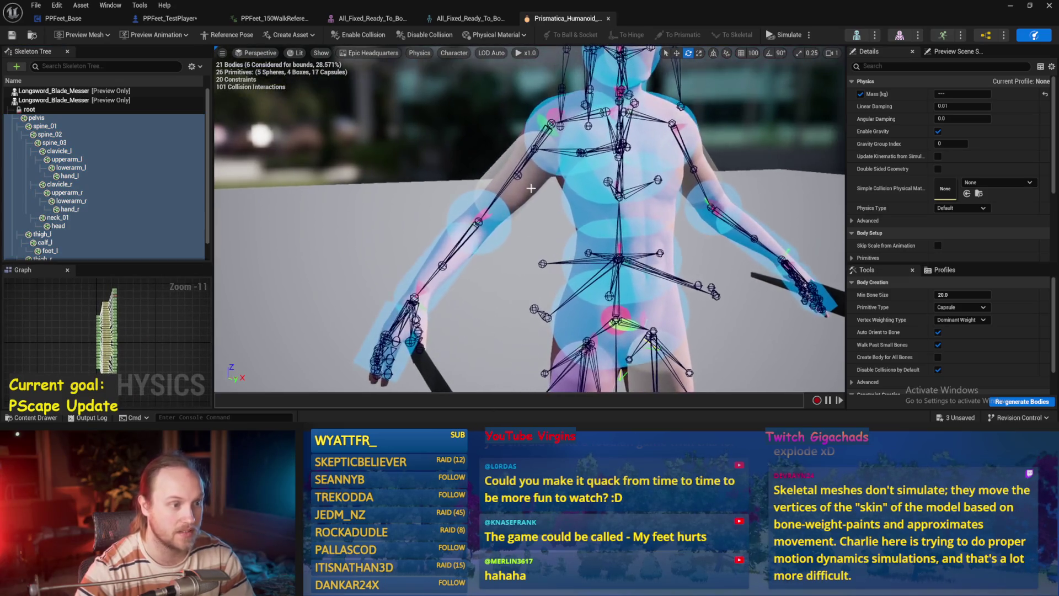
{"action": "scroll", "coordinate": [530, 221], "scroll_direction": "down", "scroll_amount": 5}
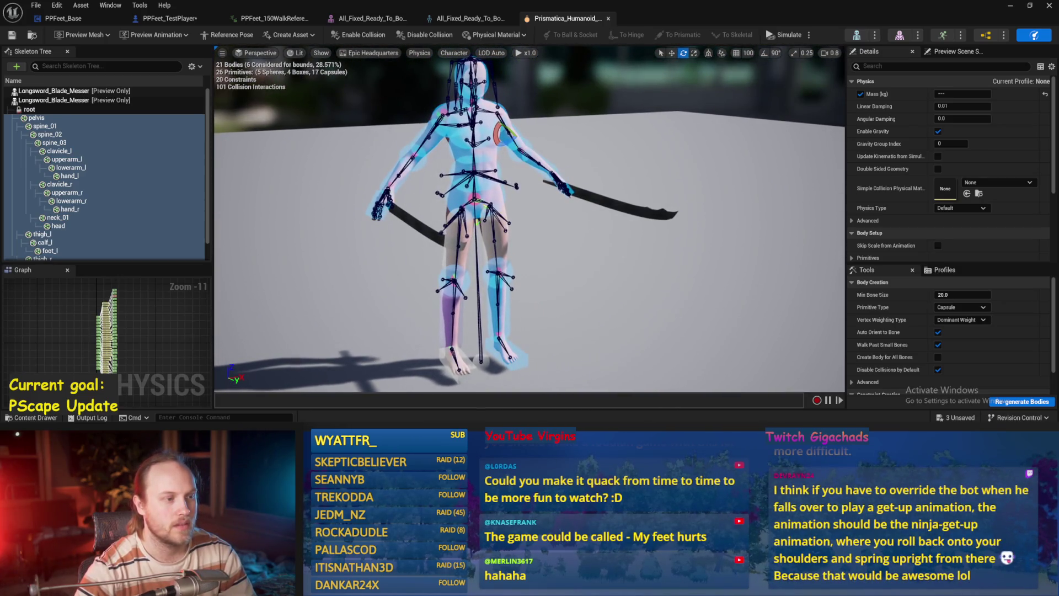
Step: In the Prismatica_Humanoid physics asset, delete the lowerarm_r elbow constraint and undo to restore it
{"action": "left_click", "coordinate": [254, 19]}
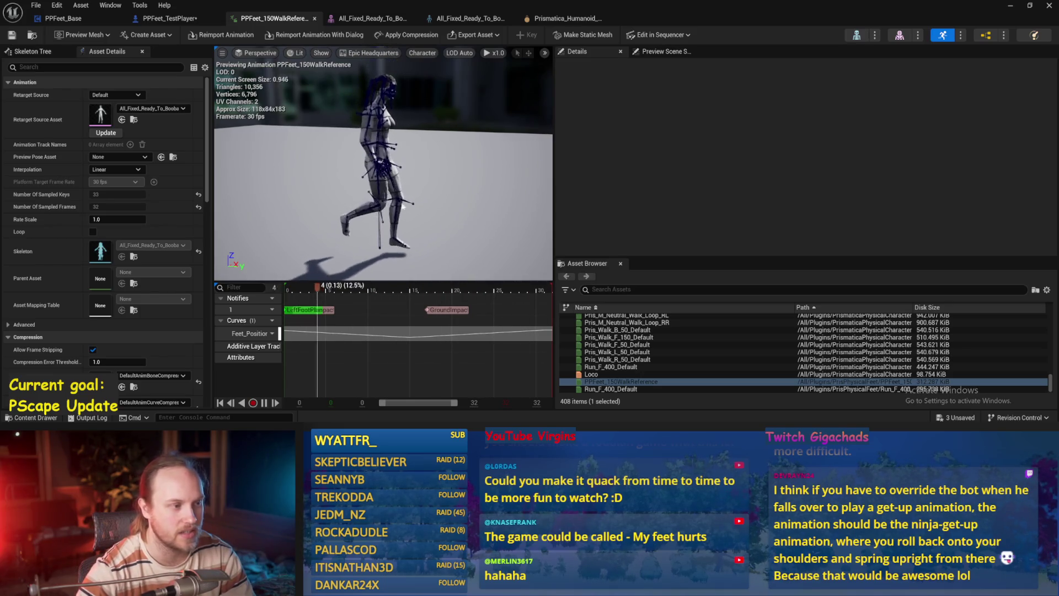
{"action": "left_click", "coordinate": [372, 18]}
{"action": "left_click", "coordinate": [471, 18]}
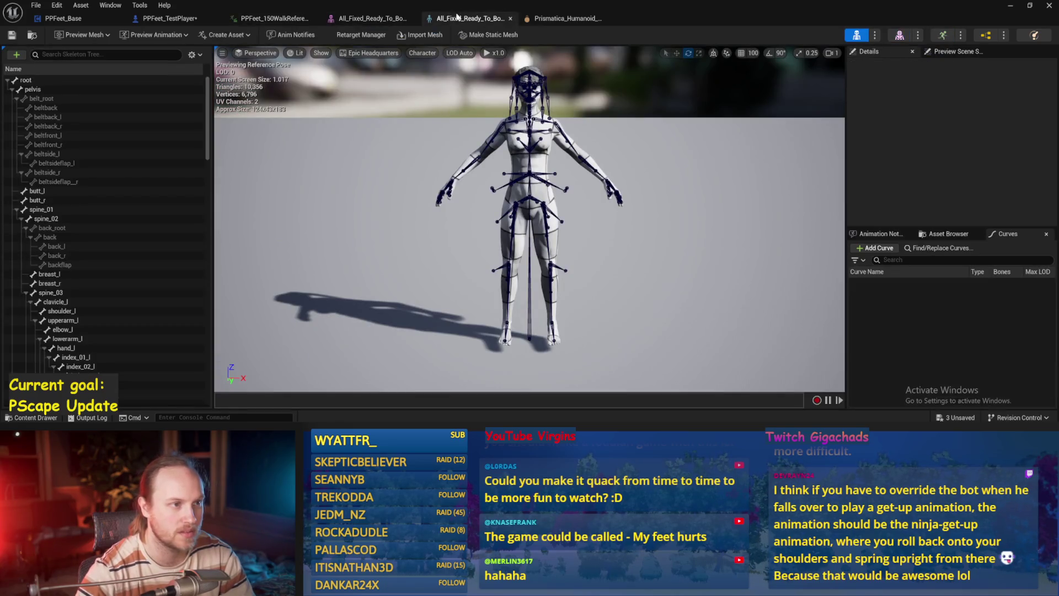
{"action": "left_click", "coordinate": [565, 18]}
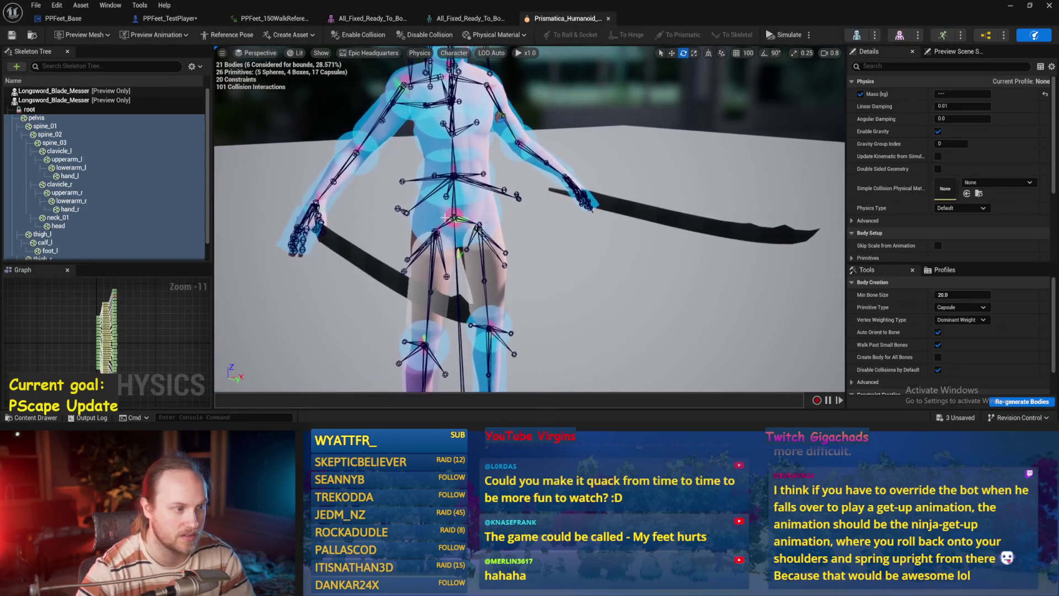
{"action": "scroll", "coordinate": [499, 193], "scroll_direction": "up", "scroll_amount": 5}
{"action": "left_click", "coordinate": [533, 150]}
{"action": "key", "text": "Delete"}
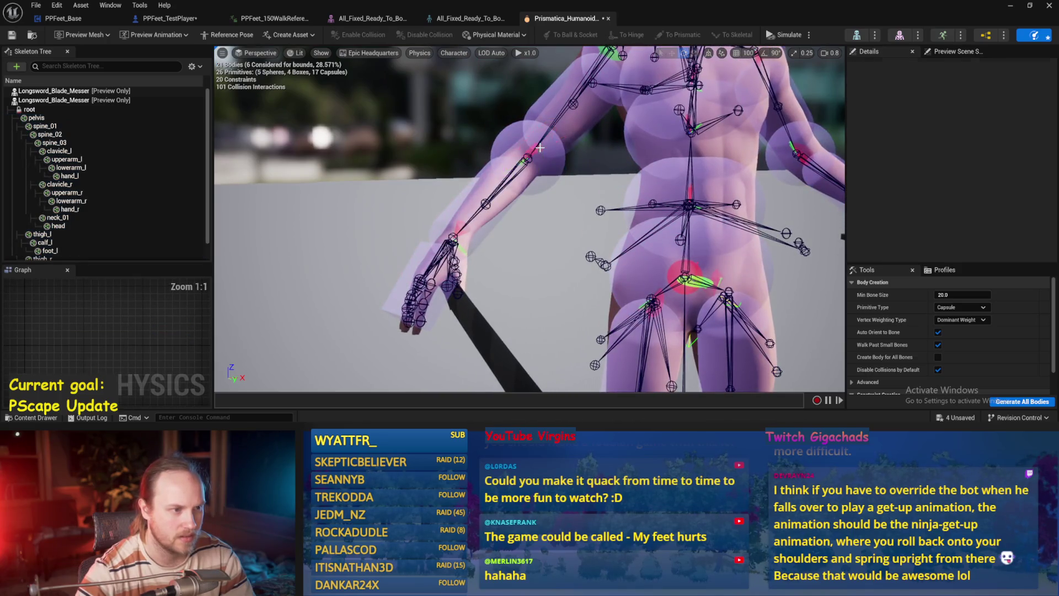
{"action": "key", "text": "ctrl+z"}
{"action": "scroll", "coordinate": [535, 154], "scroll_direction": "down", "scroll_amount": 5}
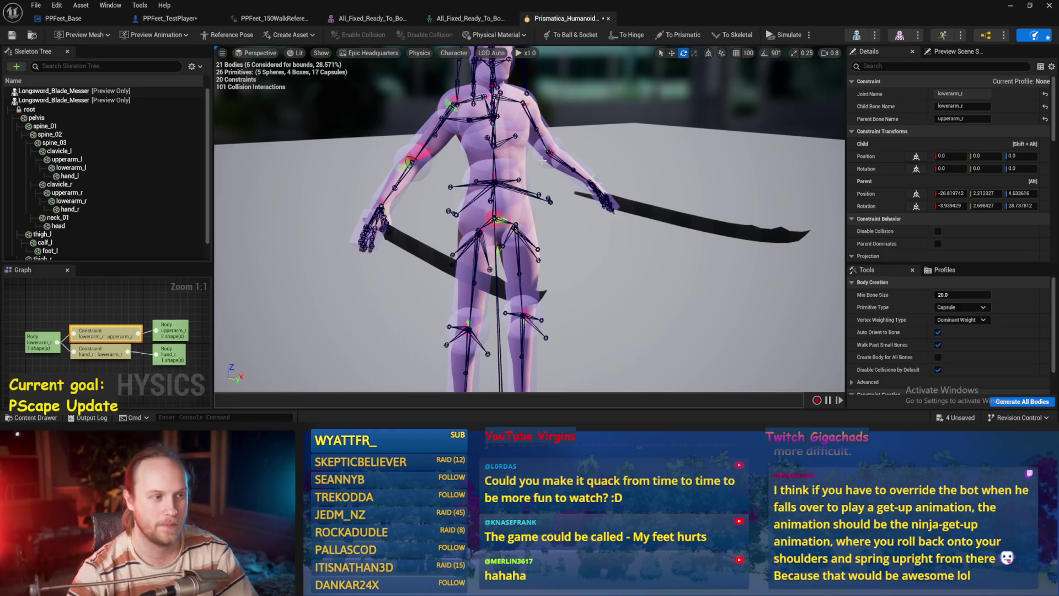
Step: Select the spine bodies, inspect the whole character, then close the humanoid physics asset
{"action": "left_click", "coordinate": [514, 180]}
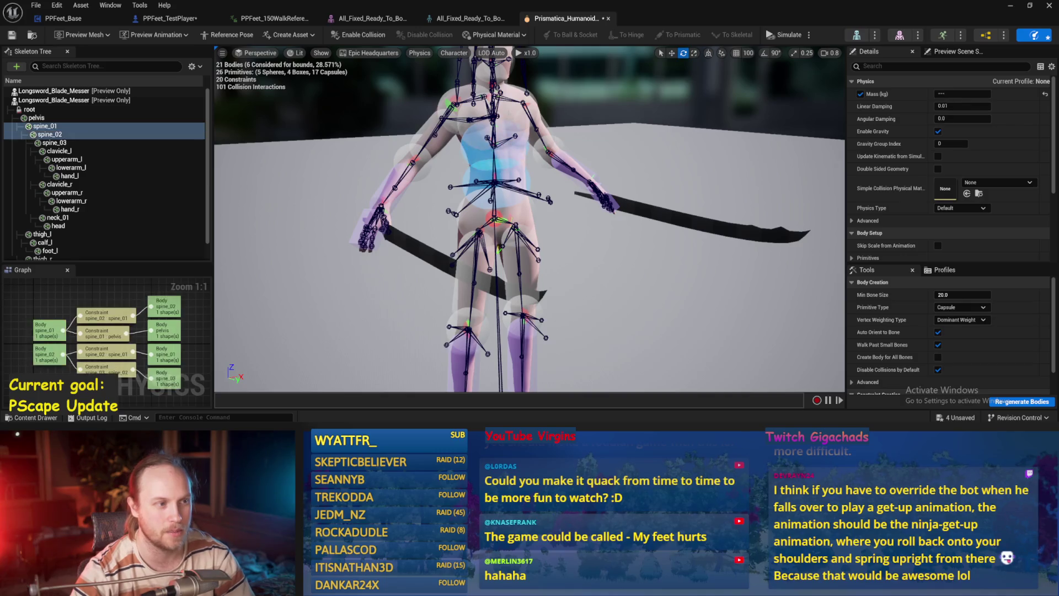
{"action": "scroll", "coordinate": [514, 179], "scroll_direction": "down", "scroll_amount": 6}
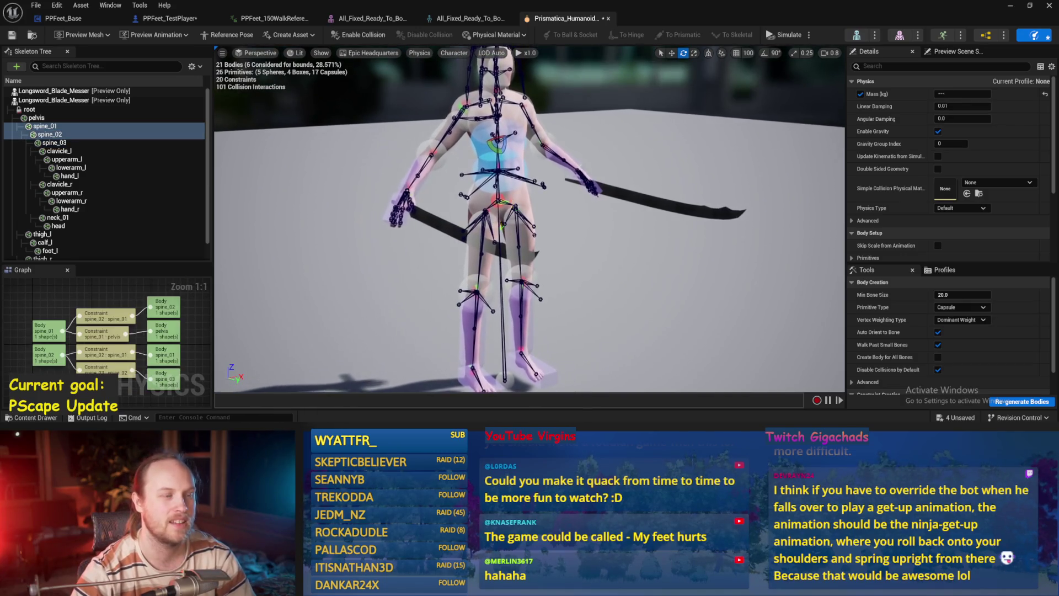
{"action": "left_click_drag", "start_coordinate": [514, 179], "coordinate": [514, 190]}
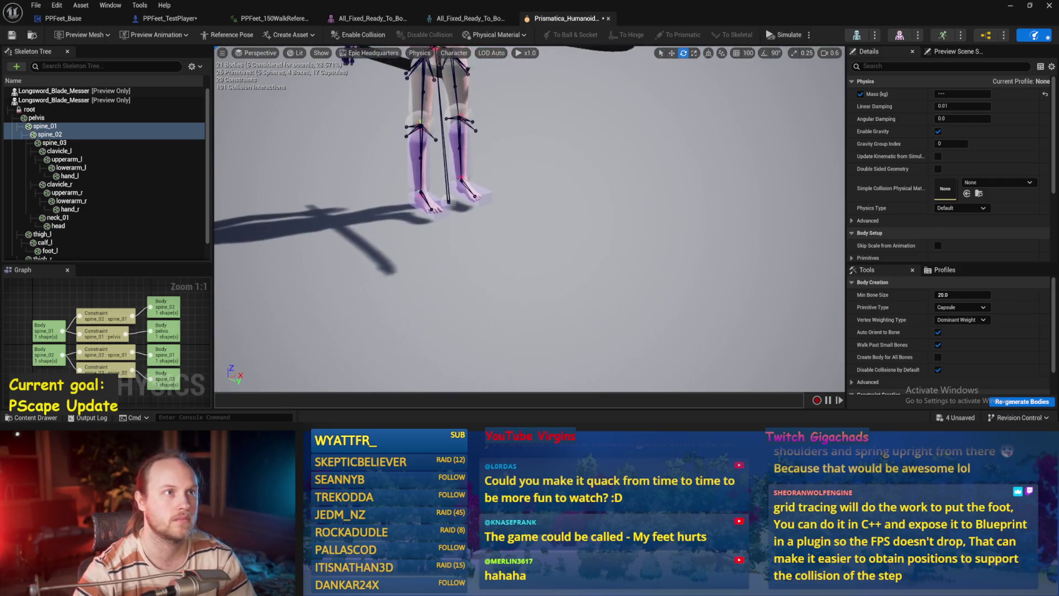
{"action": "left_click", "coordinate": [629, 208]}
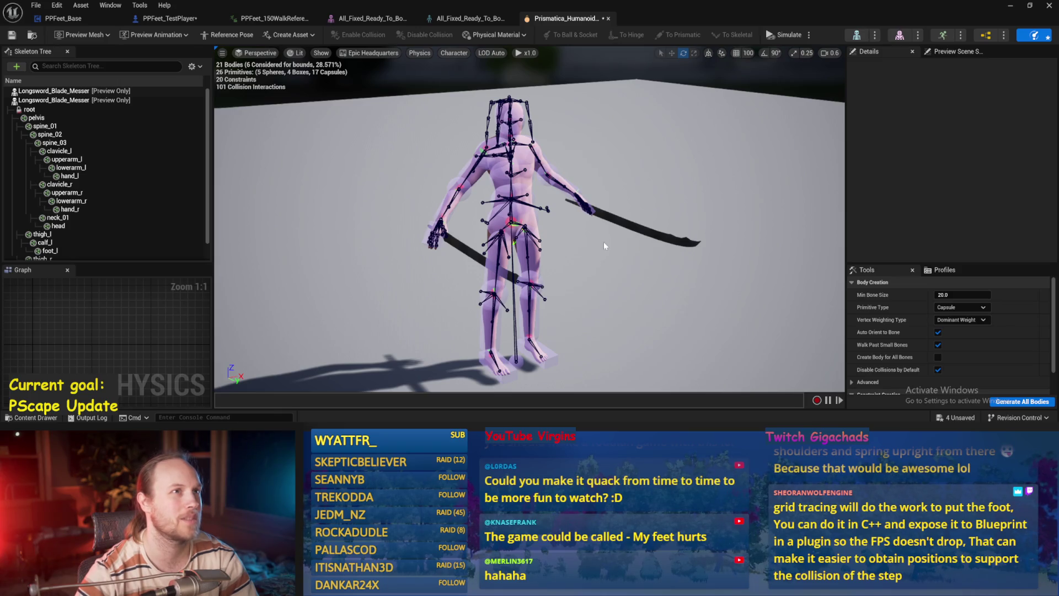
{"action": "scroll", "coordinate": [618, 247], "scroll_direction": "up", "scroll_amount": 3}
{"action": "left_click_drag", "start_coordinate": [618, 246], "coordinate": [250, 62]}
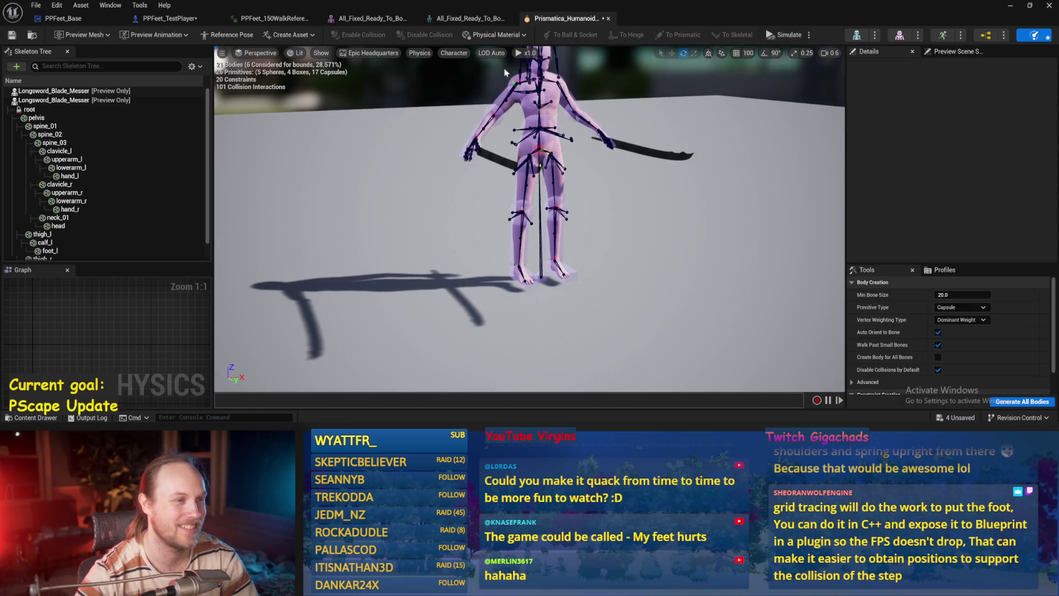
{"action": "key", "text": "ctrl+w"}
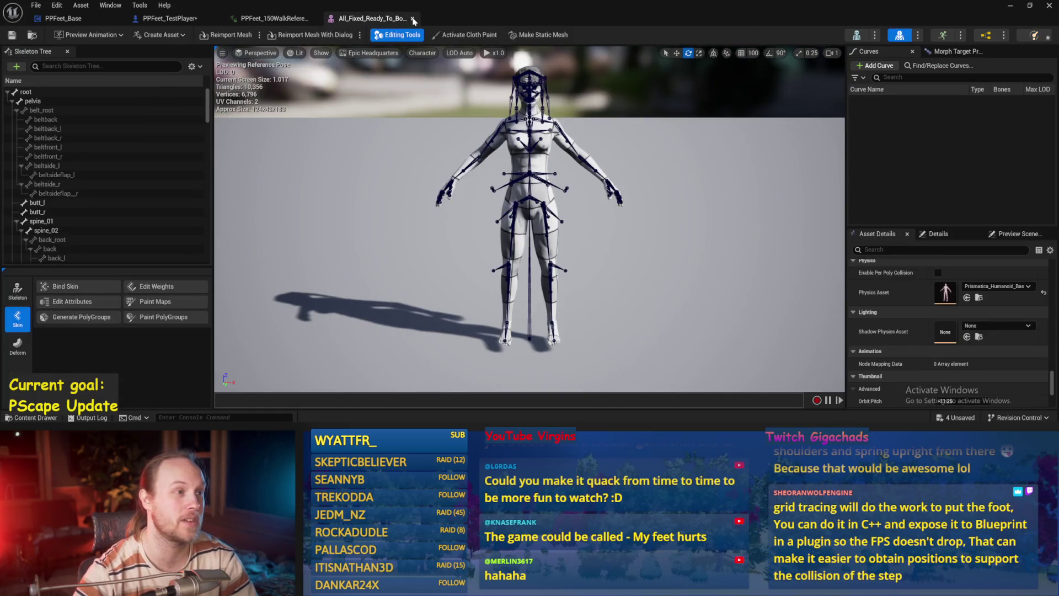
Step: Close the skeleton and PPFeet_150WalkReference editors and return to the PPFeet_Base blueprint graph
{"action": "left_click", "coordinate": [413, 19]}
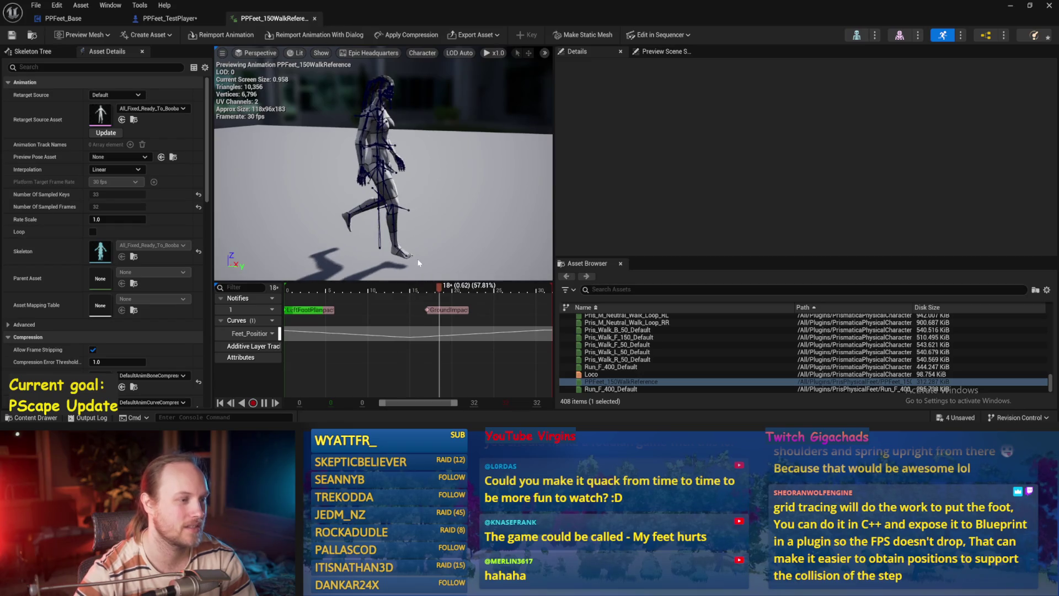
{"action": "key", "text": "ctrl+w"}
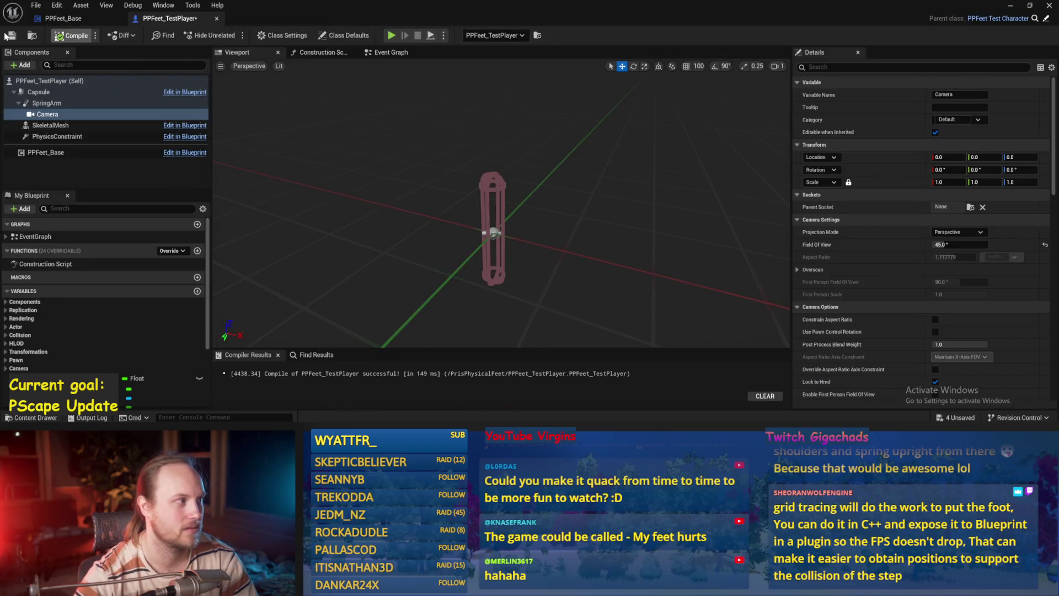
{"action": "left_click", "coordinate": [65, 19]}
{"action": "left_click_drag", "start_coordinate": [640, 191], "coordinate": [605, 215]}
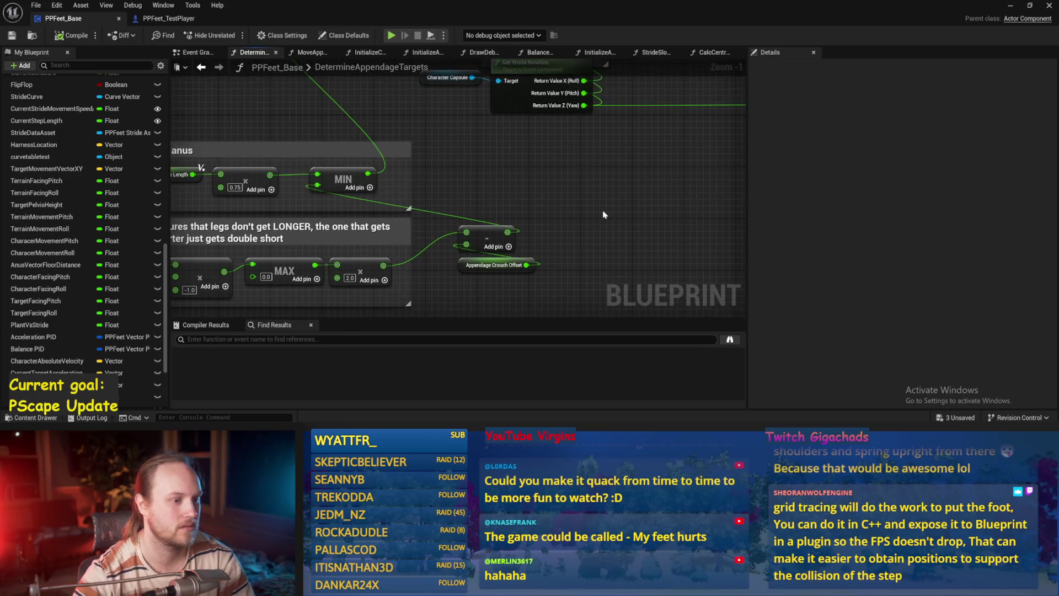
Step: Watch the PPFeet_TestLevel play session fullscreen, stop it, and select the cube mesh
{"action": "left_click", "coordinate": [1011, 5]}
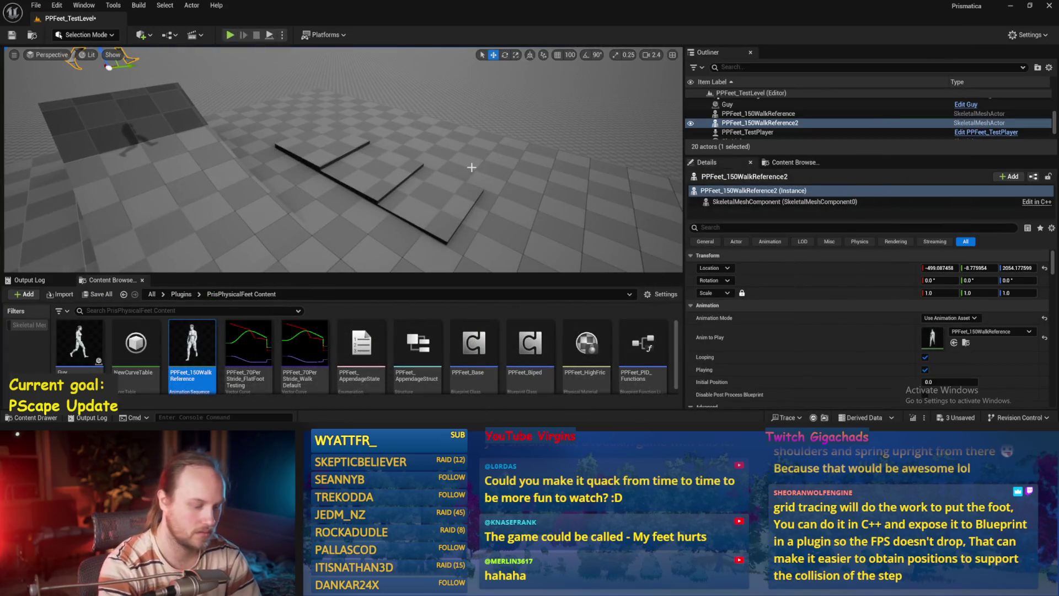
{"action": "key", "text": "F11"}
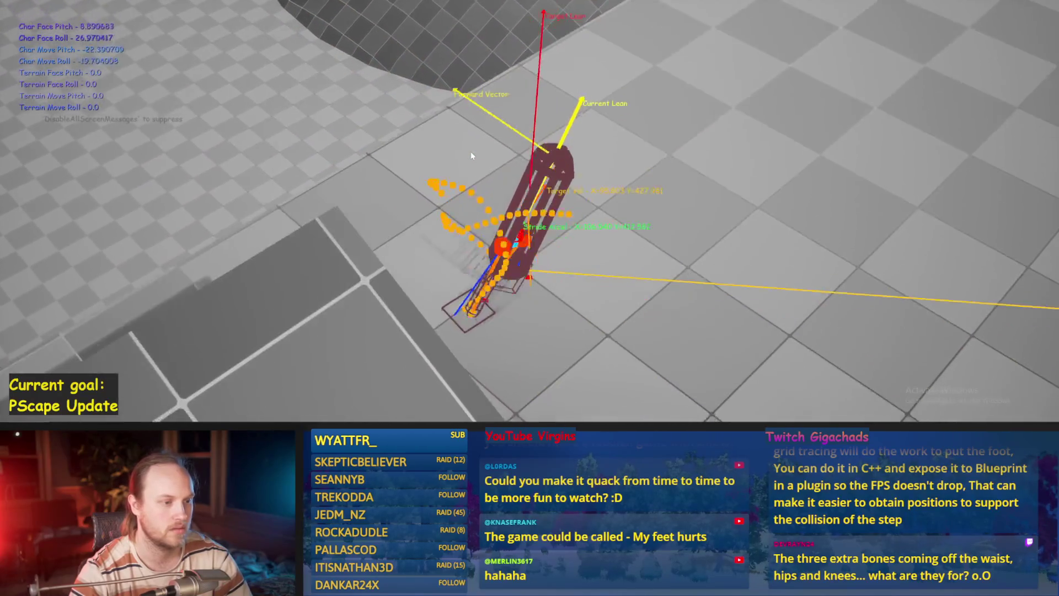
{"action": "key", "text": "Escape"}
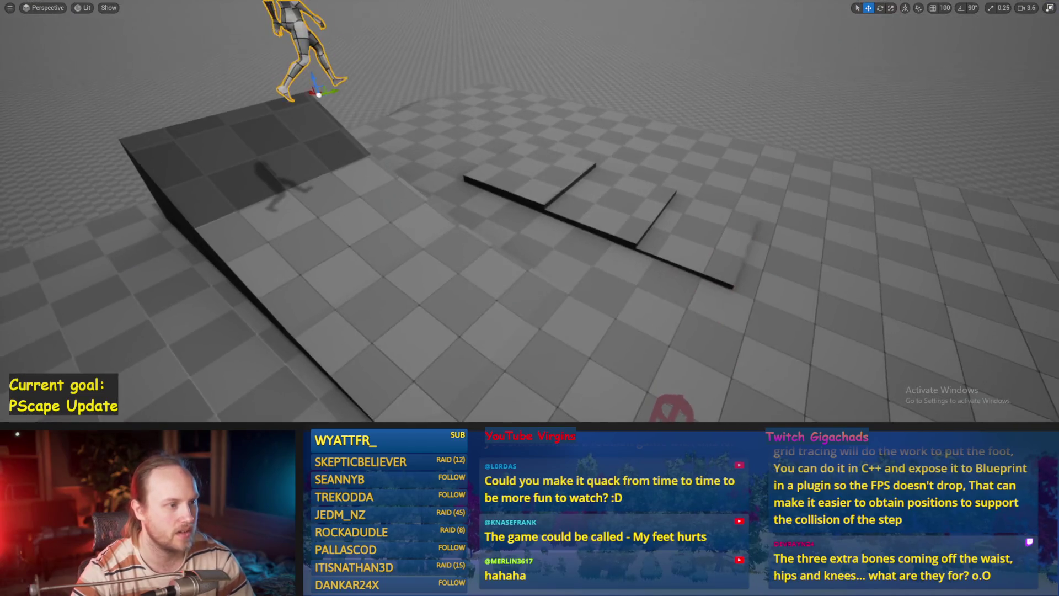
{"action": "left_click", "coordinate": [402, 255]}
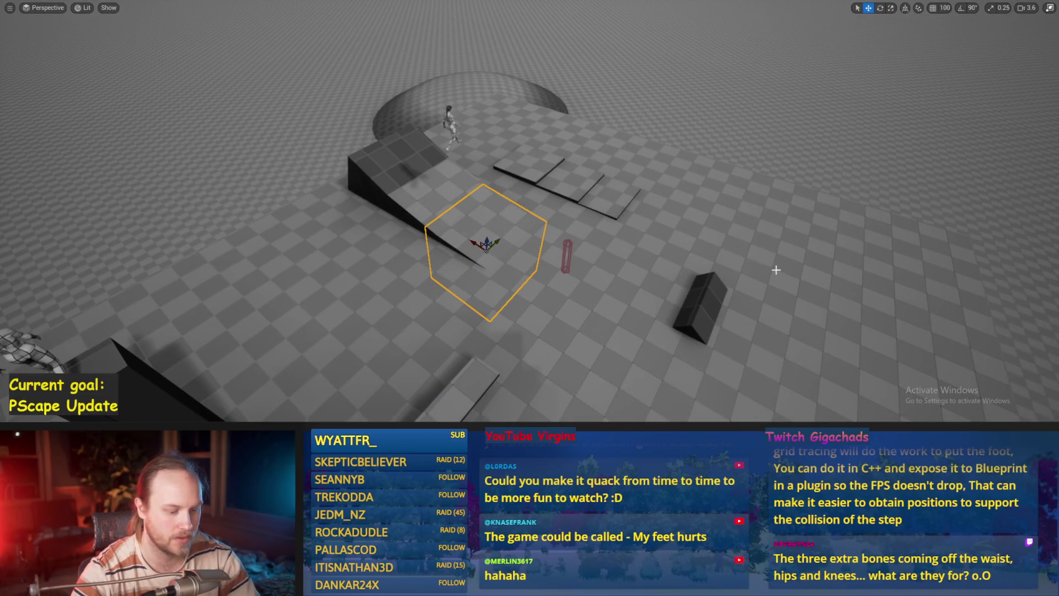
Step: Scale Cube8 to about 14.18 × 14.18 × 3.85 as a broad flat floor slab
{"action": "key", "text": "F11"}
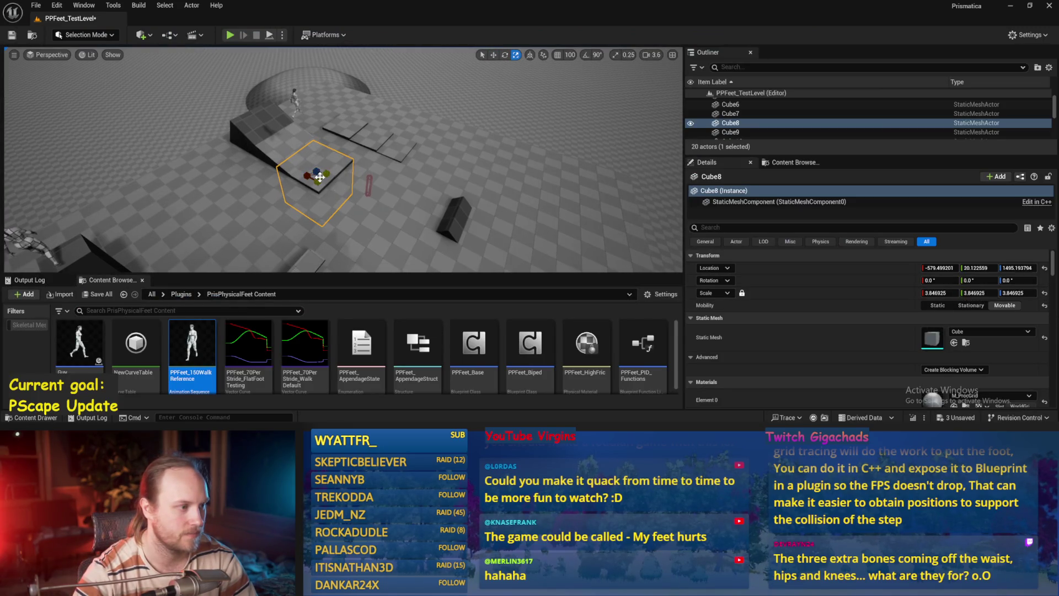
{"action": "mouse_move", "coordinate": [319, 176]}
{"action": "left_mouse_down"}
{"action": "mouse_move", "coordinate": [288, 156]}
{"action": "mouse_move", "coordinate": [277, 173]}
{"action": "mouse_move", "coordinate": [323, 175]}
{"action": "left_mouse_up"}
{"action": "scroll", "coordinate": [276, 177], "scroll_direction": "up", "scroll_amount": 5}
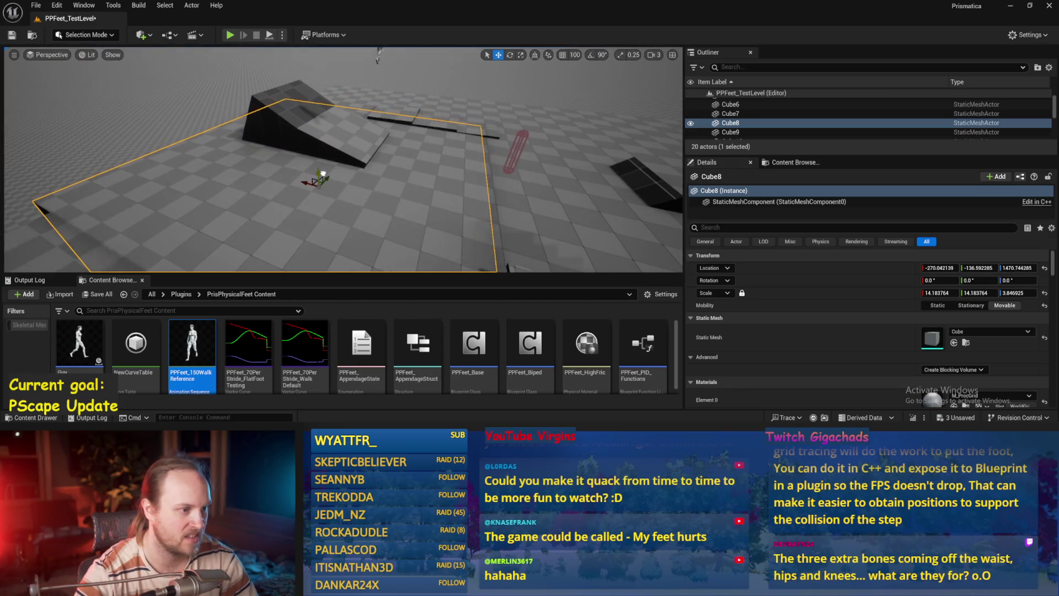
{"action": "scroll", "coordinate": [975, 339], "scroll_direction": "down", "scroll_amount": 2}
Step: Give Cube8 the IceTest material and a PrisPhys_Ice physical material override
{"action": "left_click", "coordinate": [973, 339]}
{"action": "type", "text": "i"}
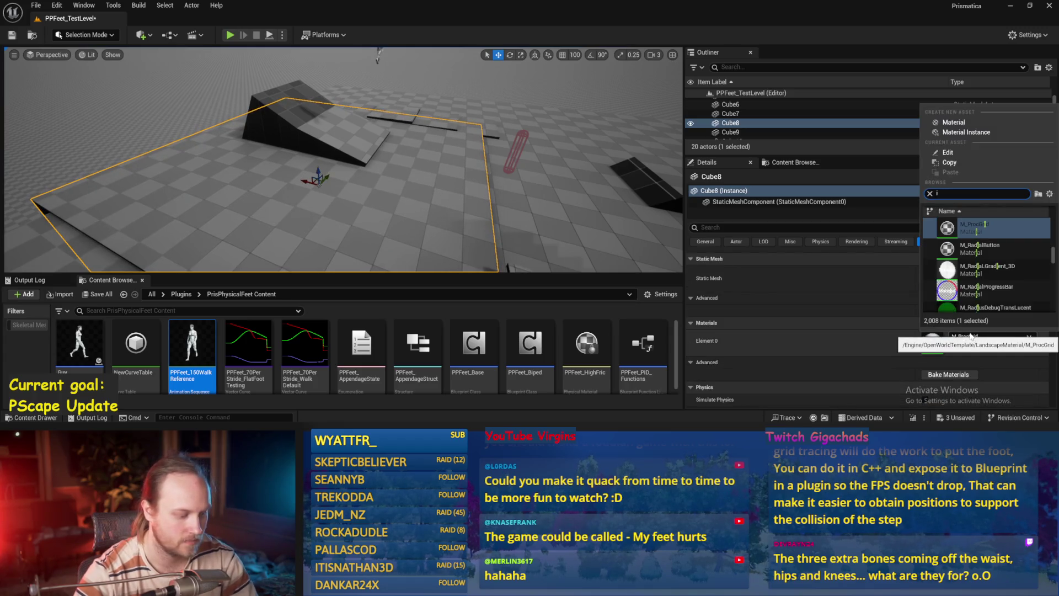
{"action": "type", "text": "cetest"}
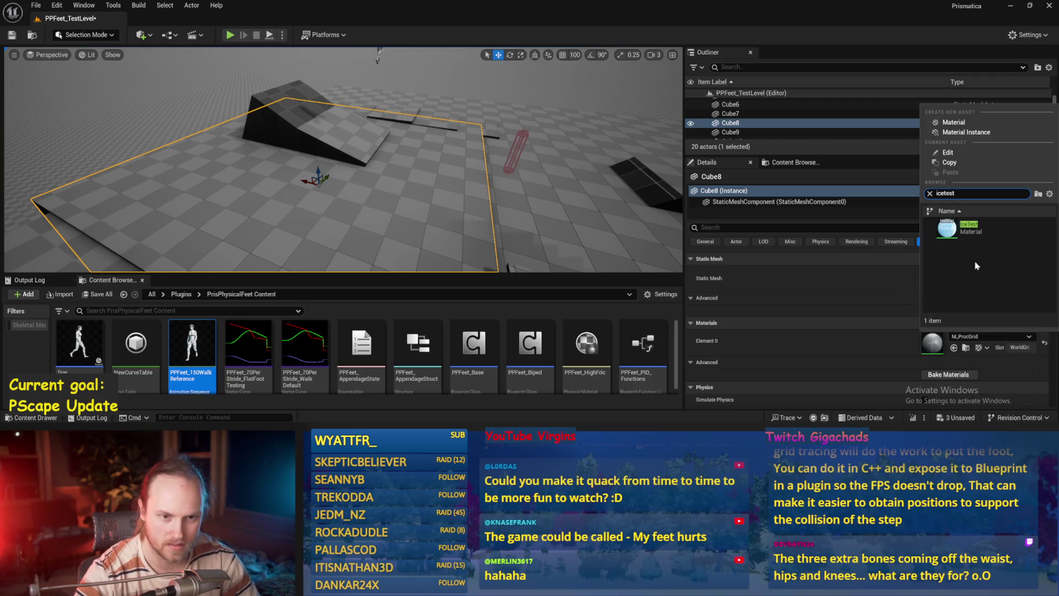
{"action": "left_click", "coordinate": [970, 227]}
{"action": "scroll", "coordinate": [898, 328], "scroll_direction": "down", "scroll_amount": 10}
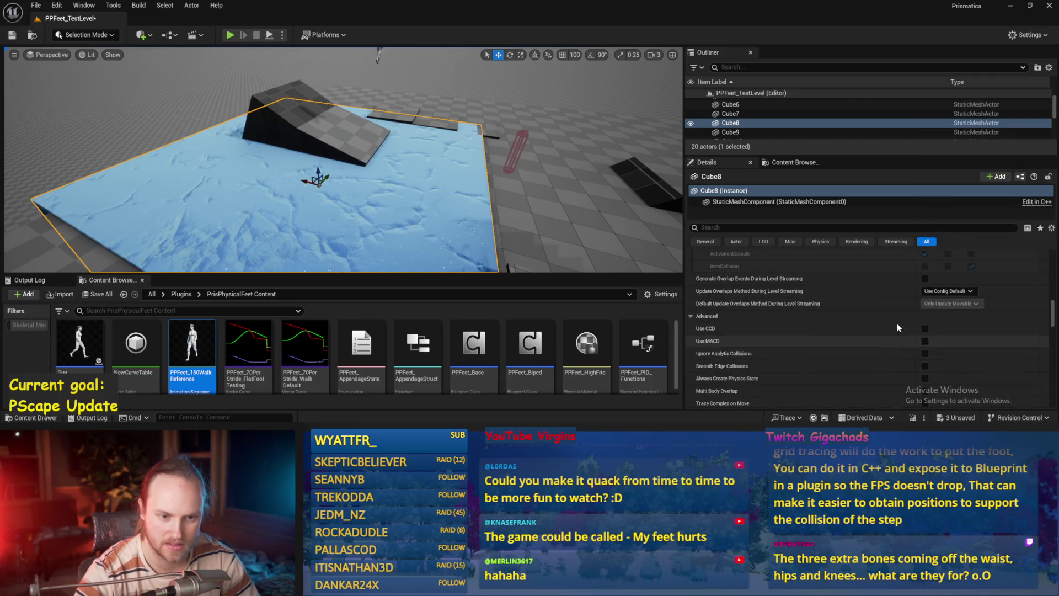
{"action": "scroll", "coordinate": [898, 328], "scroll_direction": "up", "scroll_amount": 5}
{"action": "left_click", "coordinate": [986, 352]}
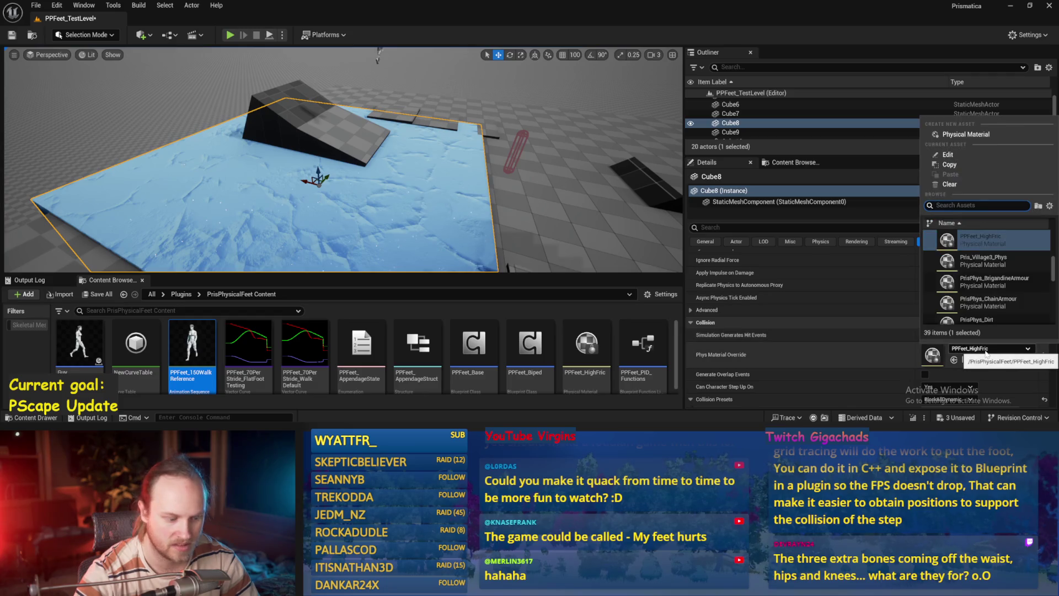
{"action": "type", "text": "ice"}
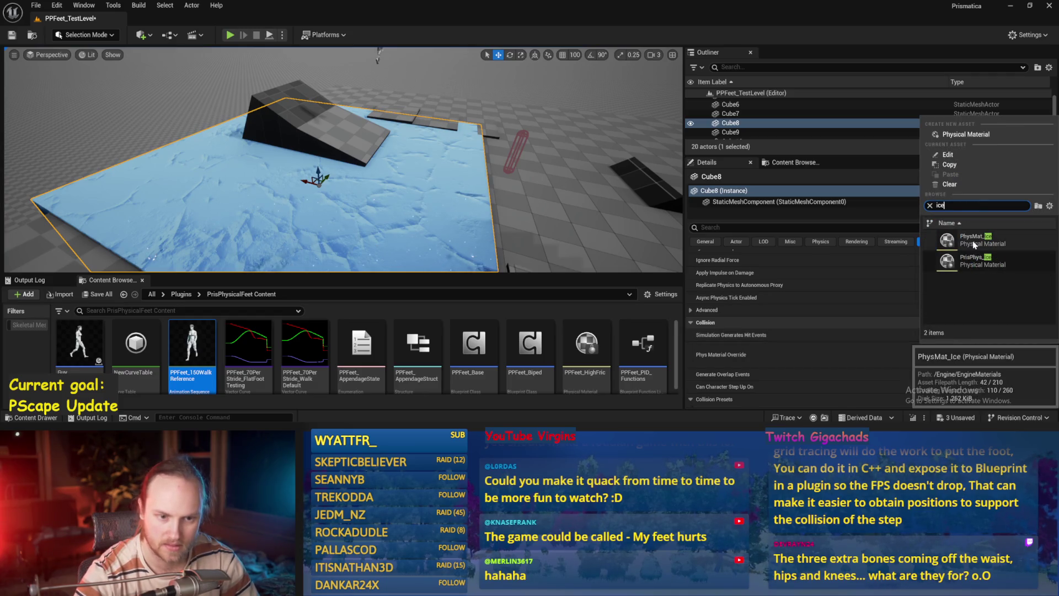
{"action": "left_click", "coordinate": [974, 260]}
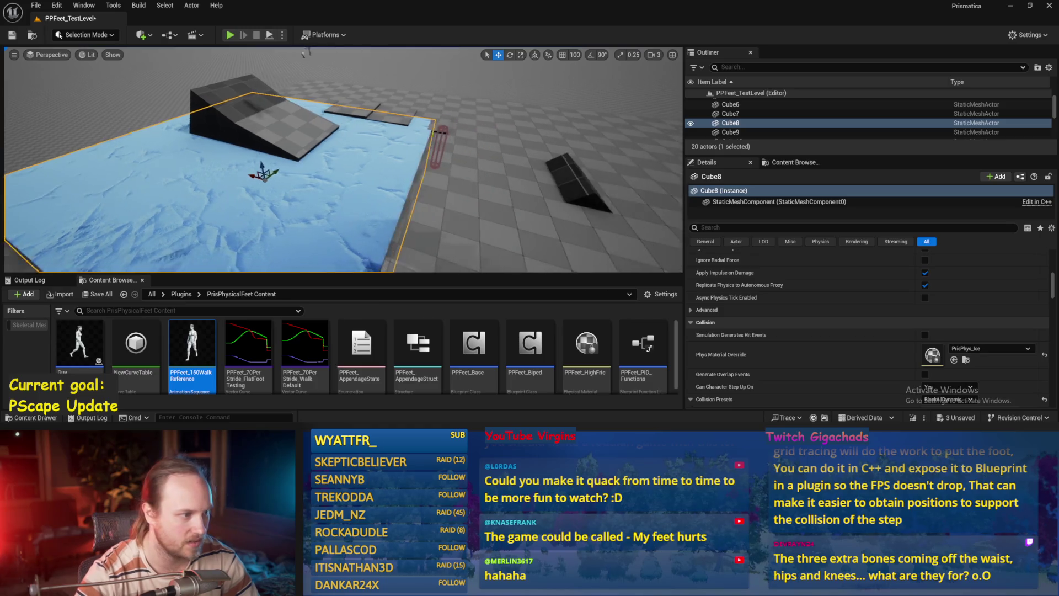
Step: Lower the ice slab slightly and start a new play test
{"action": "left_click_drag", "start_coordinate": [342, 165], "coordinate": [314, 204]}
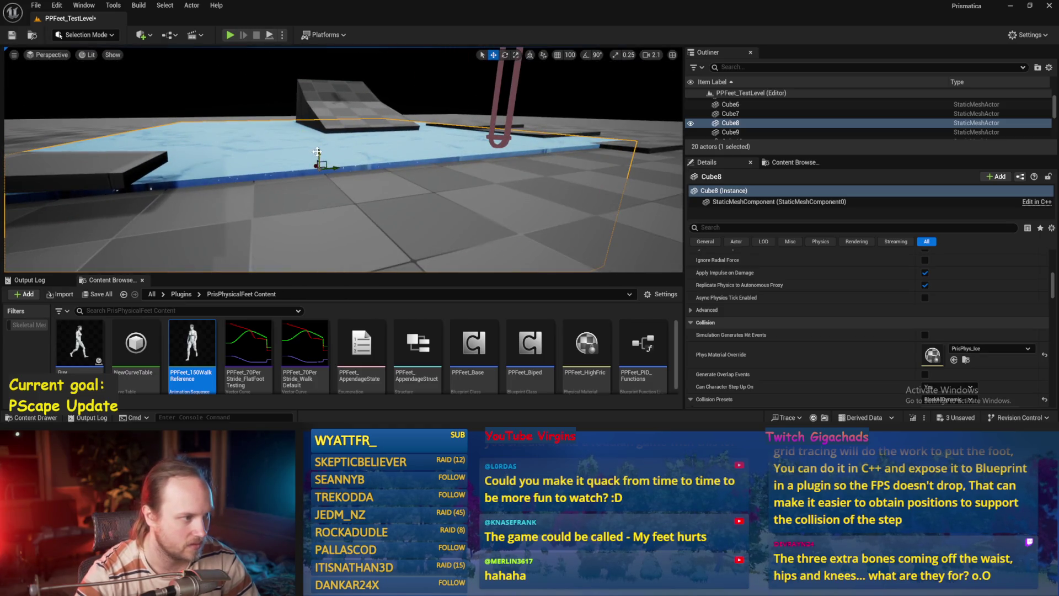
{"action": "left_click_drag", "start_coordinate": [318, 151], "coordinate": [318, 160]}
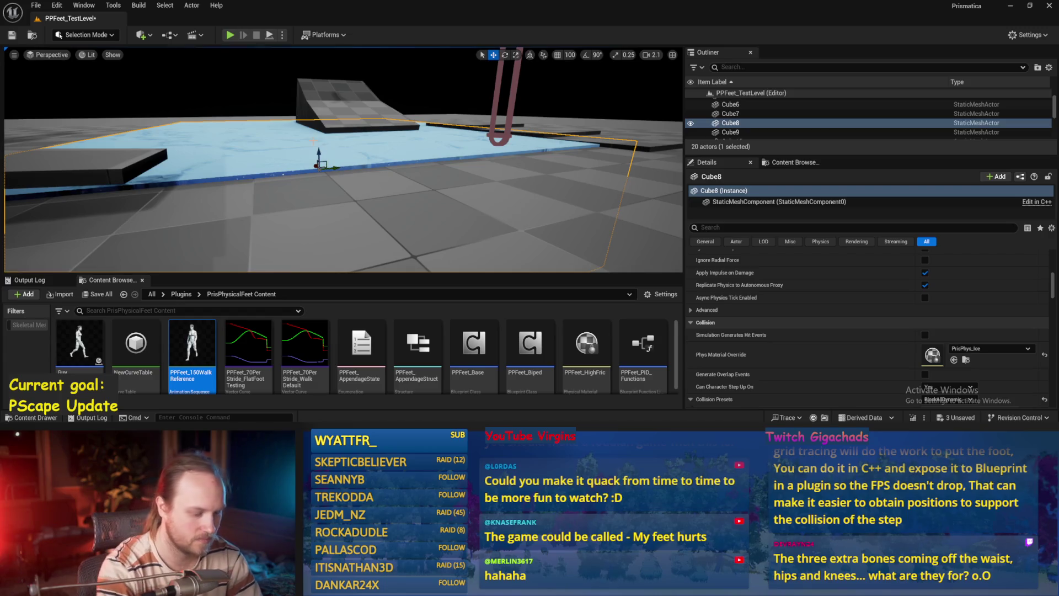
{"action": "key", "text": "alt+p"}
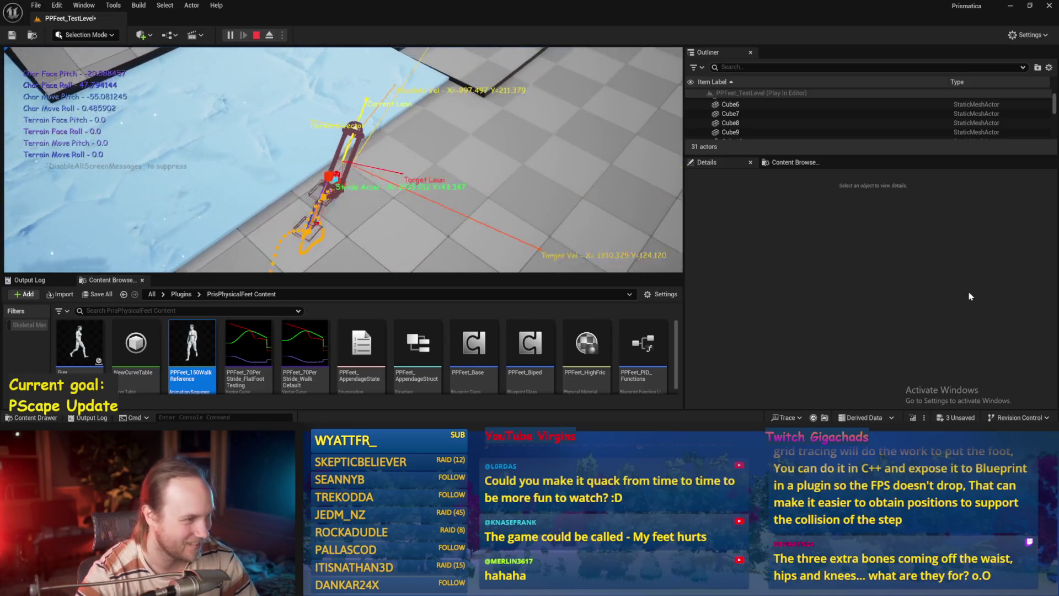
Step: Stop play, view the ice platform fullscreen, restore the editor panels, and open PPFeet_150WalkReference
{"action": "key", "text": "Escape"}
{"action": "key", "text": "F11"}
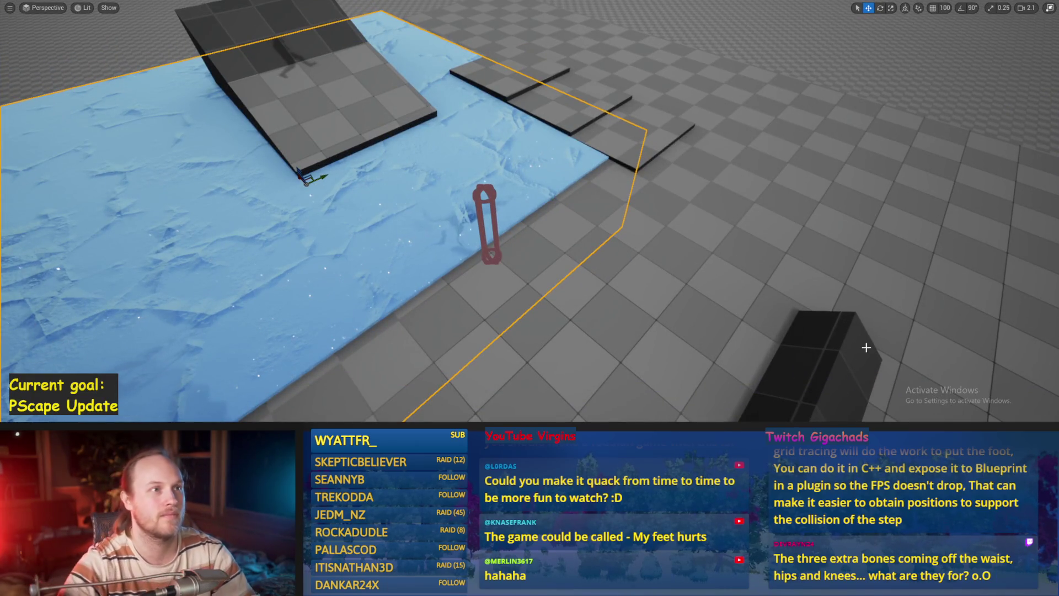
{"action": "left_click_drag", "start_coordinate": [571, 293], "coordinate": [555, 323]}
{"action": "key", "text": "F11"}
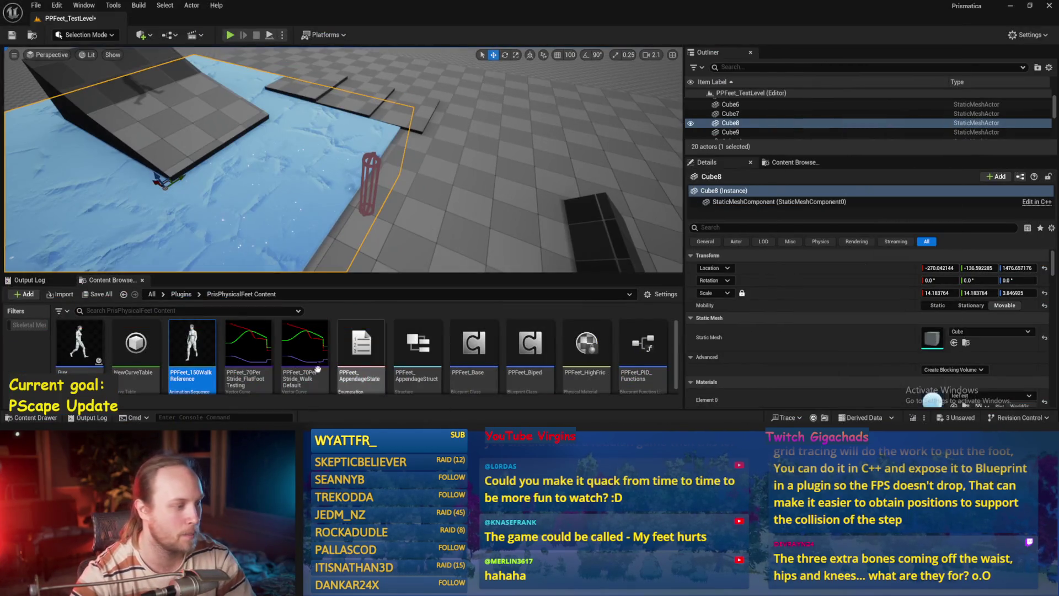
{"action": "double_click", "coordinate": [208, 346]}
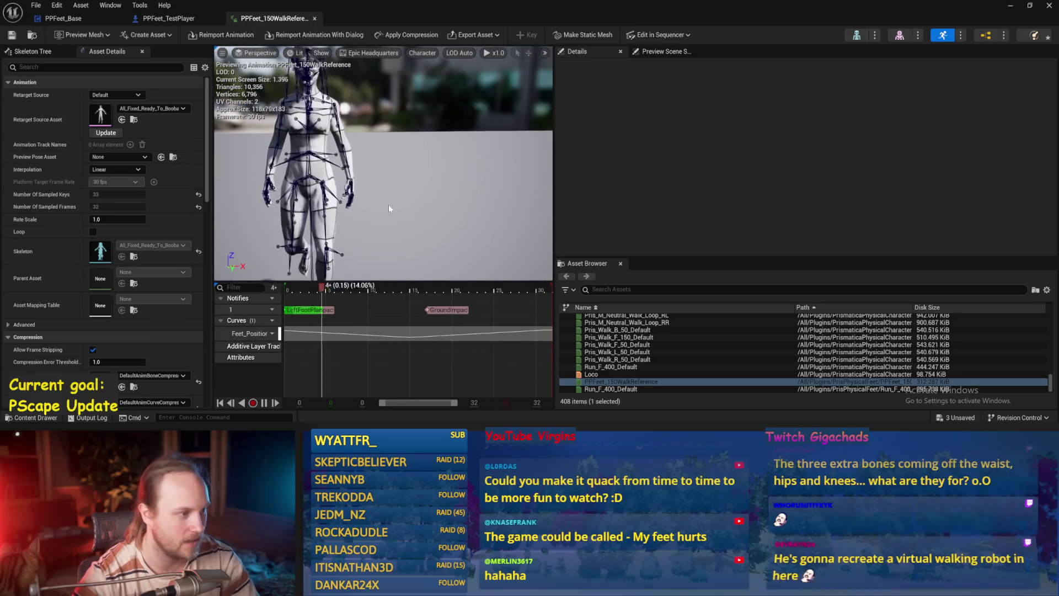
Step: Inspect the transforms of the left skirt bones, skirtroot_l and skirtfront_l
{"action": "scroll", "coordinate": [388, 204], "scroll_direction": "up", "scroll_amount": 2}
{"action": "scroll", "coordinate": [389, 204], "scroll_direction": "up", "scroll_amount": 5}
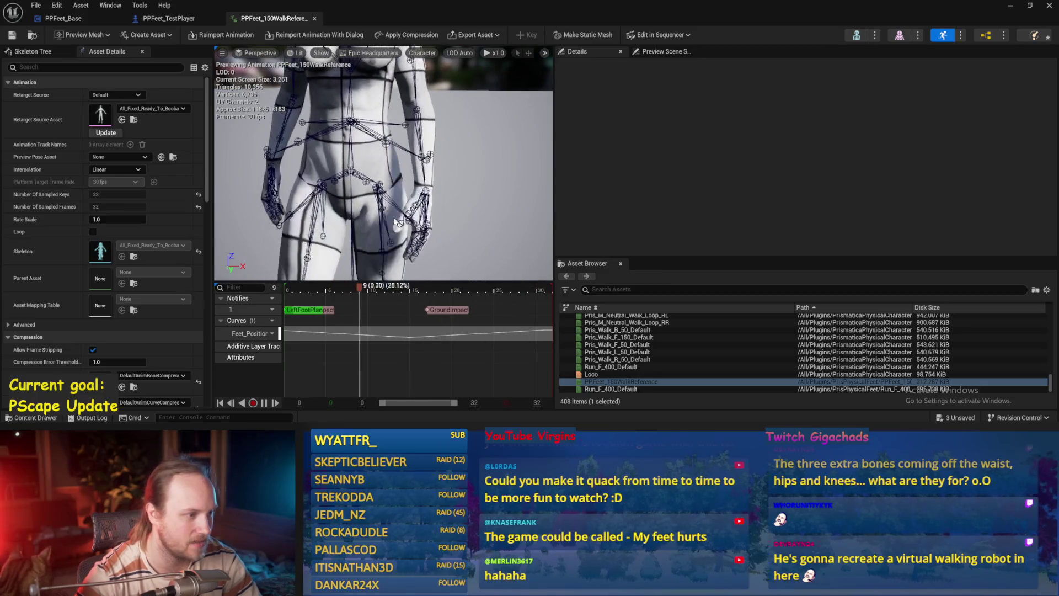
{"action": "left_click", "coordinate": [375, 200]}
{"action": "scroll", "coordinate": [389, 166], "scroll_direction": "down", "scroll_amount": 2}
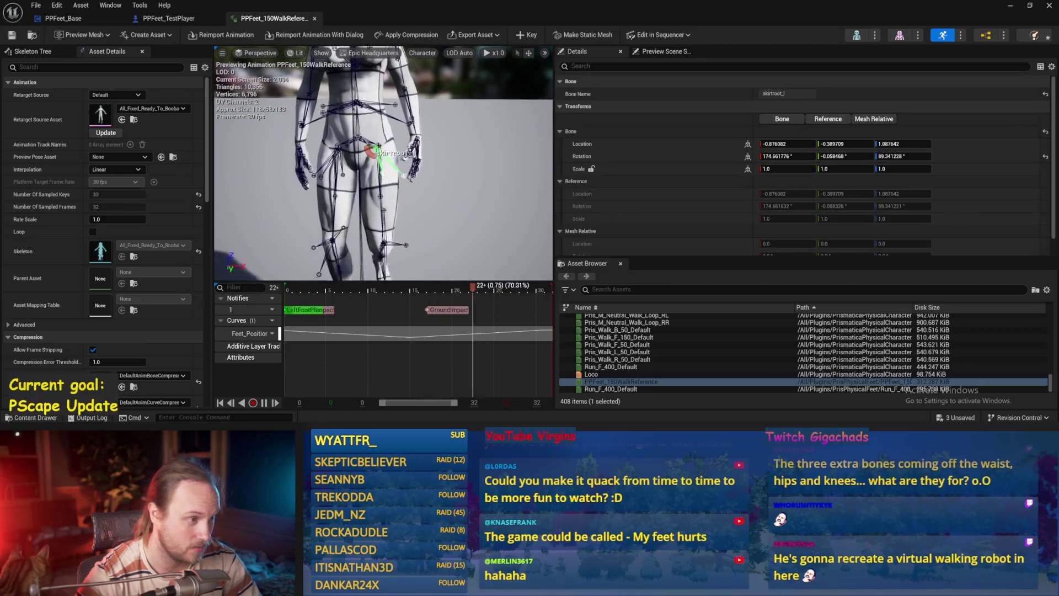
{"action": "key", "text": "Escape"}
{"action": "left_click", "coordinate": [361, 169]}
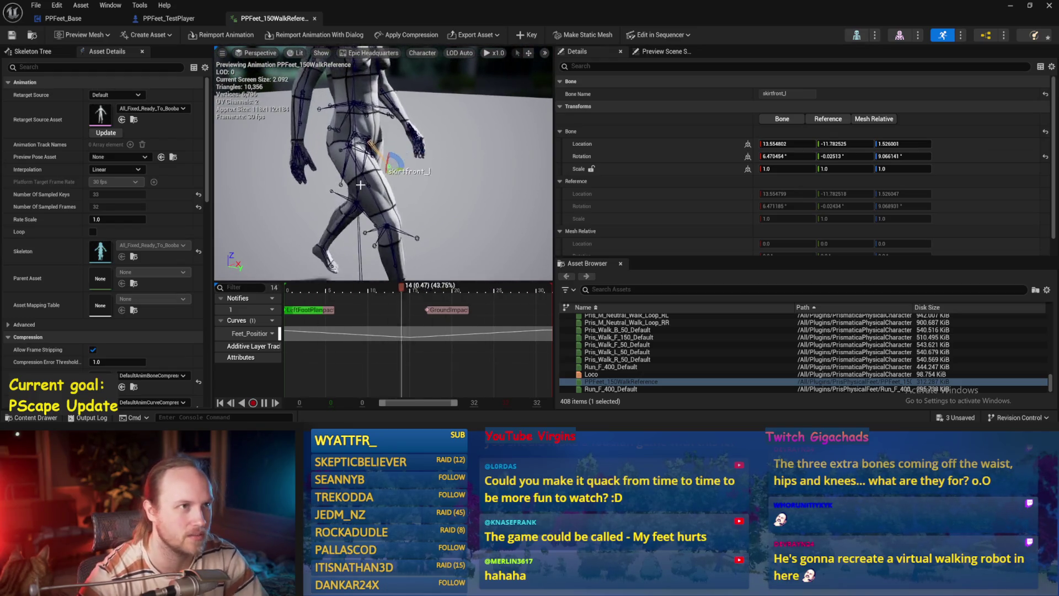
{"action": "key", "text": "Escape"}
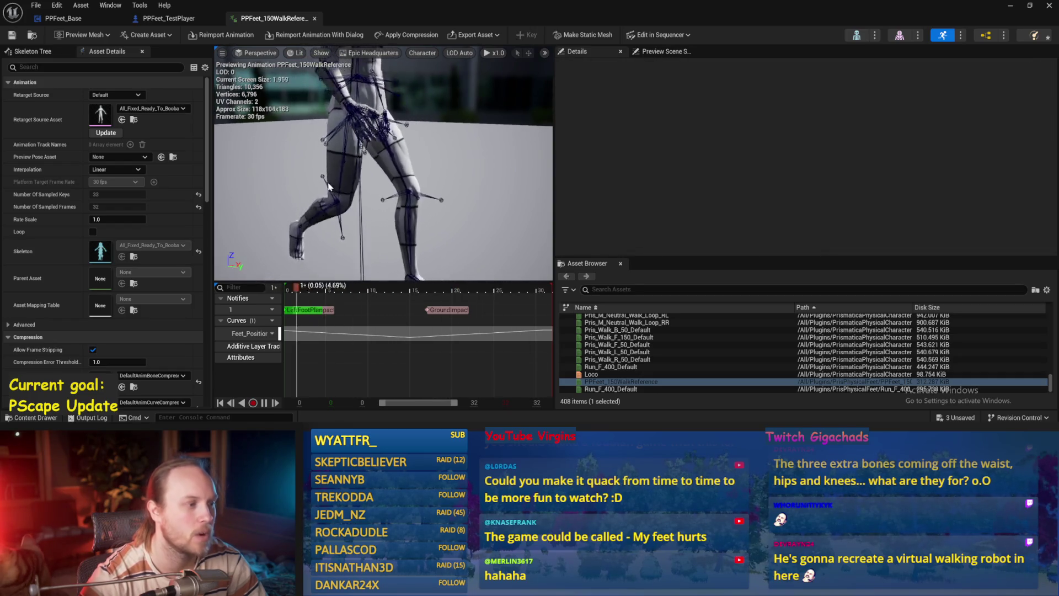
Step: Inspect skirtroot_r, thigh_r and dressroot_r transforms, orbiting closer around the walking character
{"action": "left_click", "coordinate": [369, 128]}
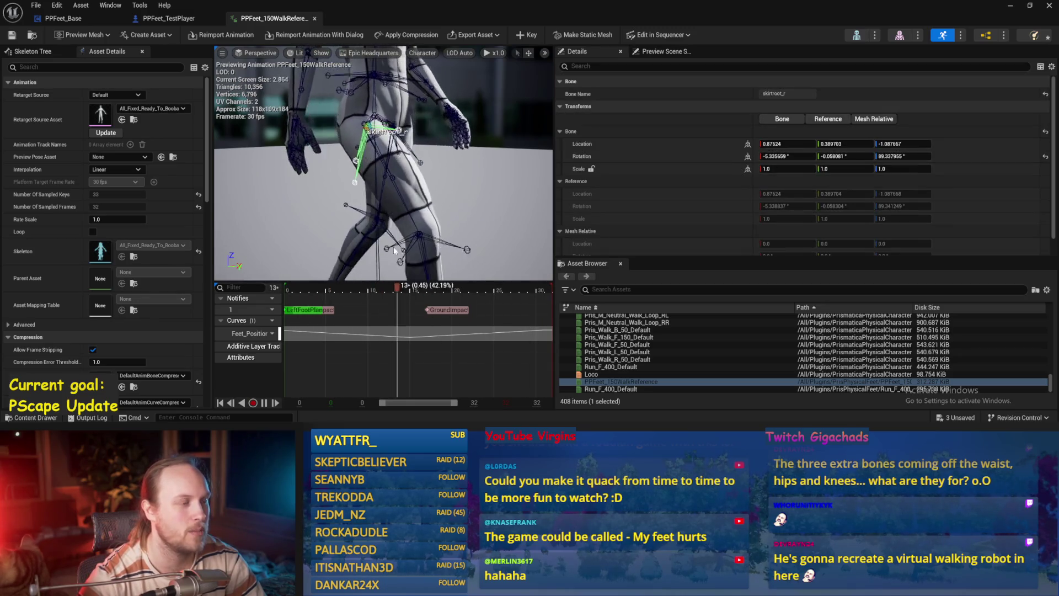
{"action": "scroll", "coordinate": [386, 189], "scroll_direction": "up", "scroll_amount": 3}
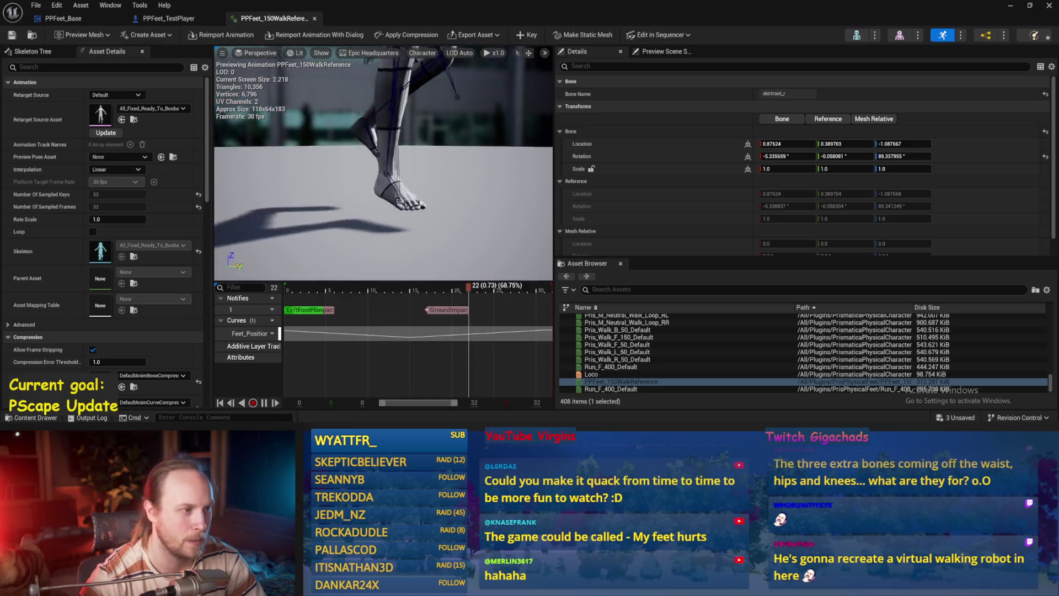
{"action": "left_click", "coordinate": [369, 160]}
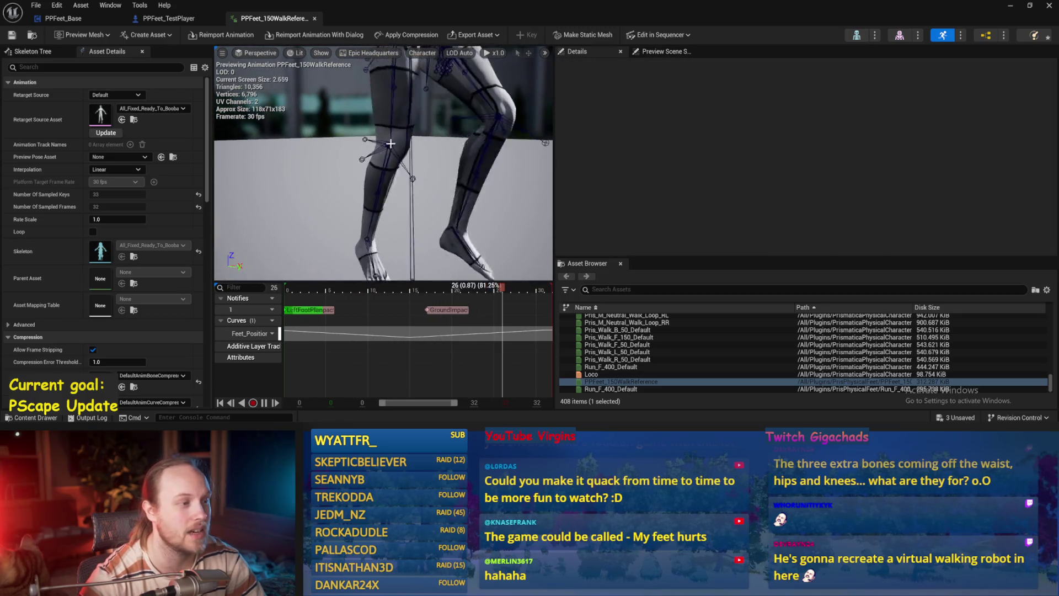
{"action": "left_click", "coordinate": [376, 169]}
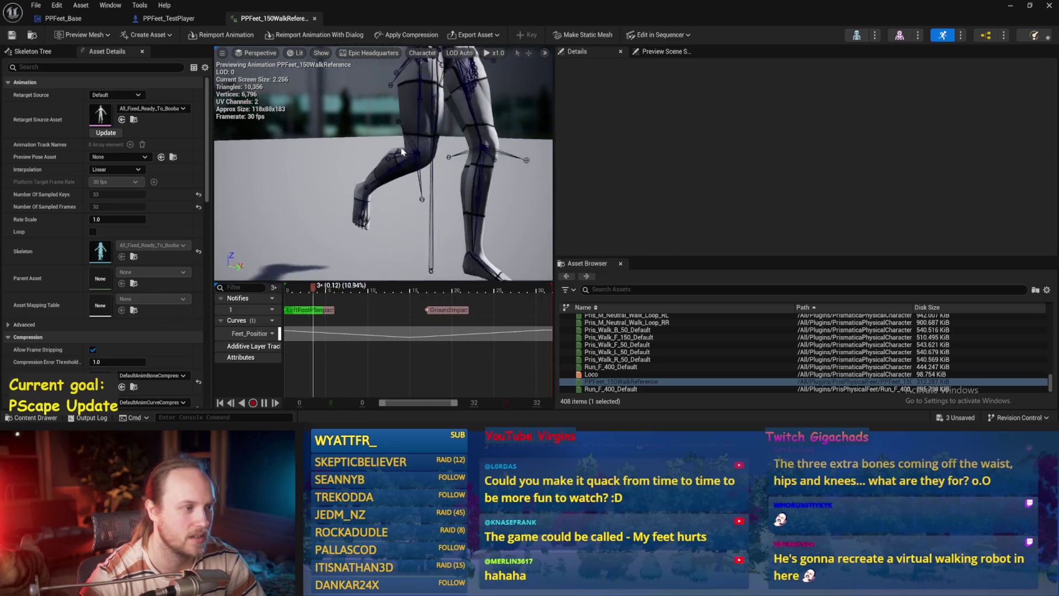
{"action": "left_click", "coordinate": [459, 125]}
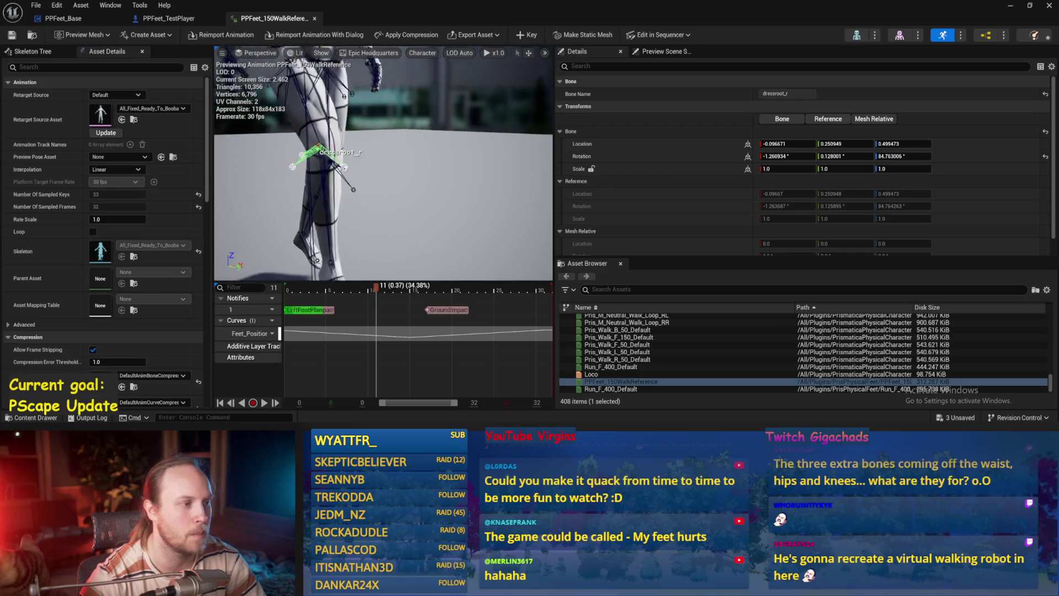
{"action": "left_click_drag", "start_coordinate": [397, 146], "coordinate": [410, 150]}
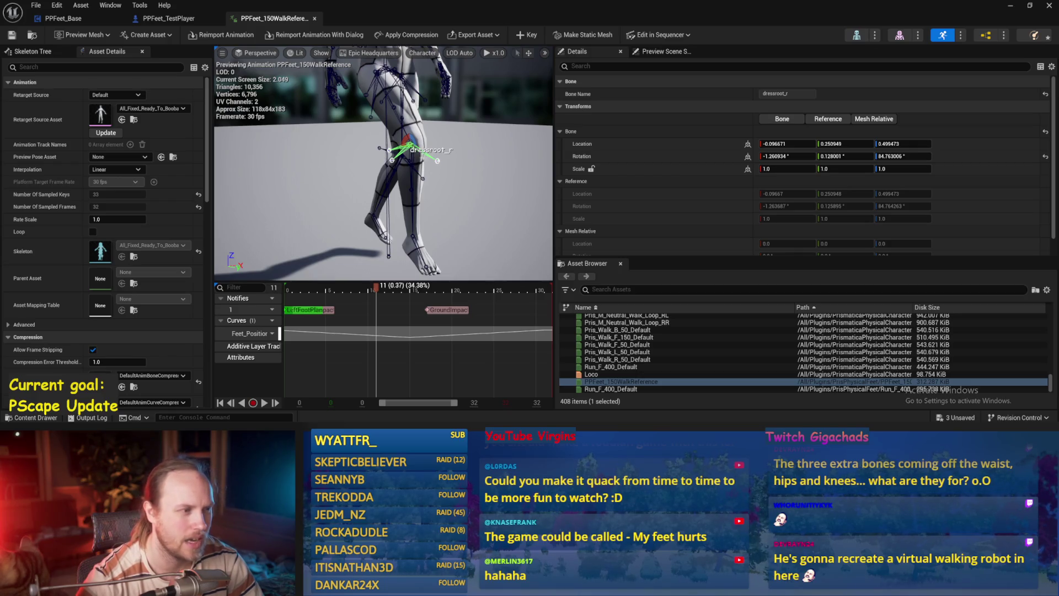
{"action": "left_click_drag", "start_coordinate": [410, 150], "coordinate": [364, 157]}
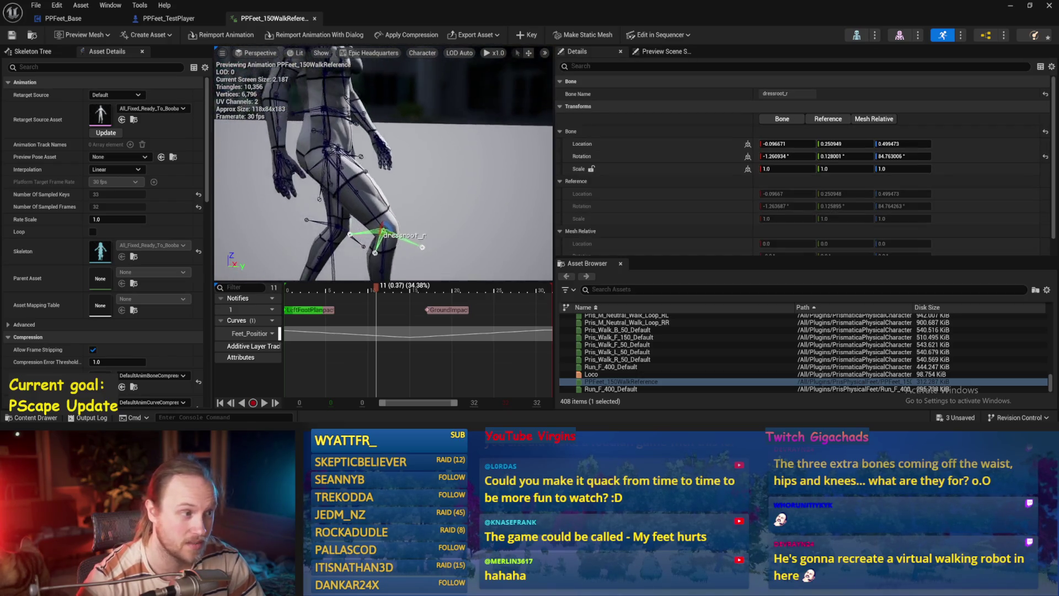
{"action": "left_click", "coordinate": [365, 166]}
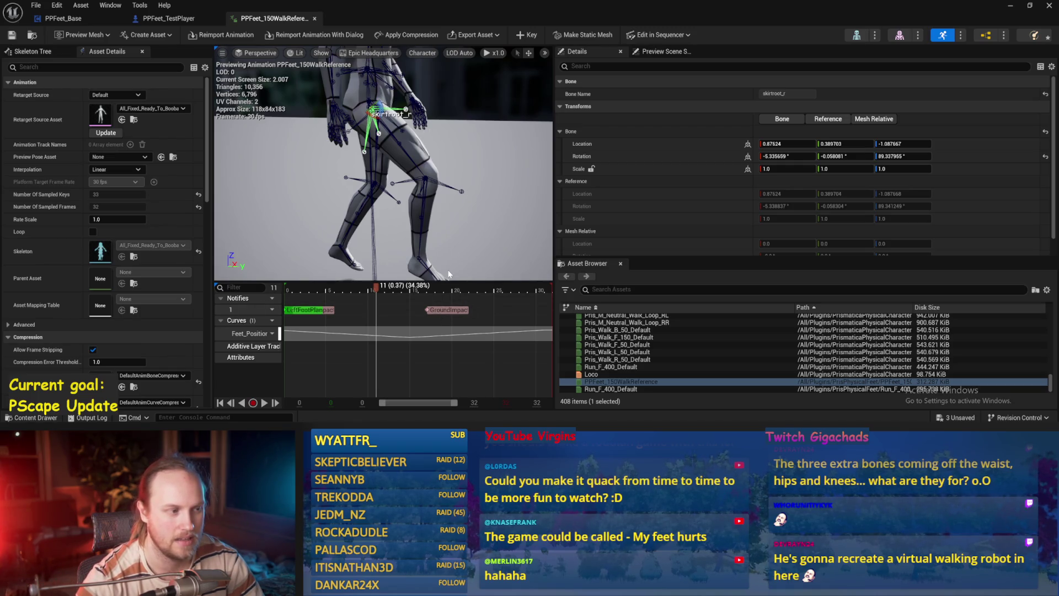
{"action": "left_click", "coordinate": [453, 238]}
{"action": "mouse_move", "coordinate": [453, 238]}
{"action": "left_mouse_down"}
{"action": "mouse_move", "coordinate": [408, 235]}
{"action": "mouse_move", "coordinate": [452, 237]}
{"action": "mouse_move", "coordinate": [430, 175]}
{"action": "left_mouse_up"}
{"action": "left_click", "coordinate": [430, 176]}
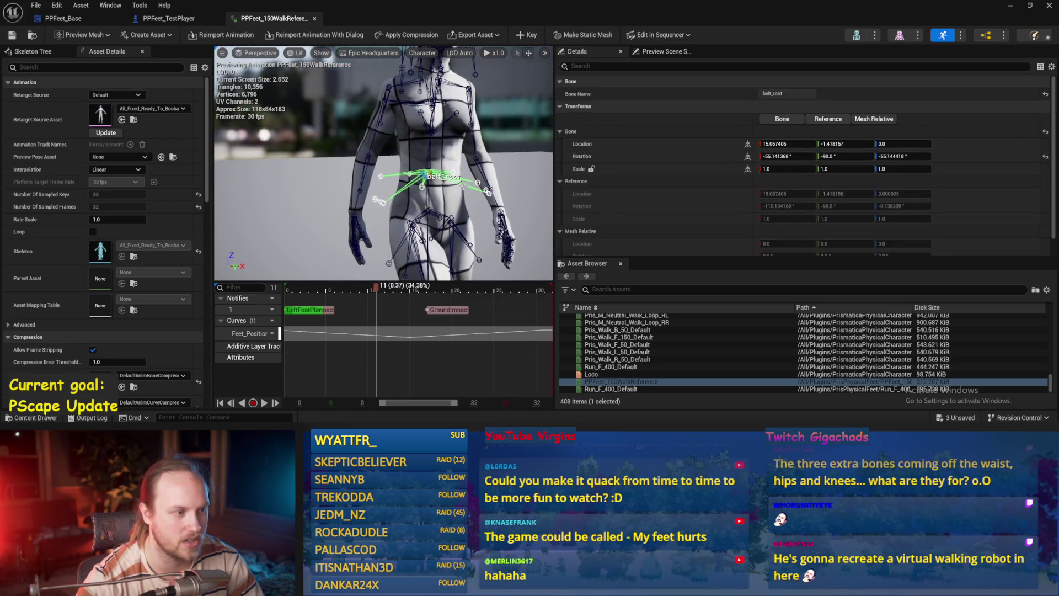
{"action": "left_click", "coordinate": [401, 183]}
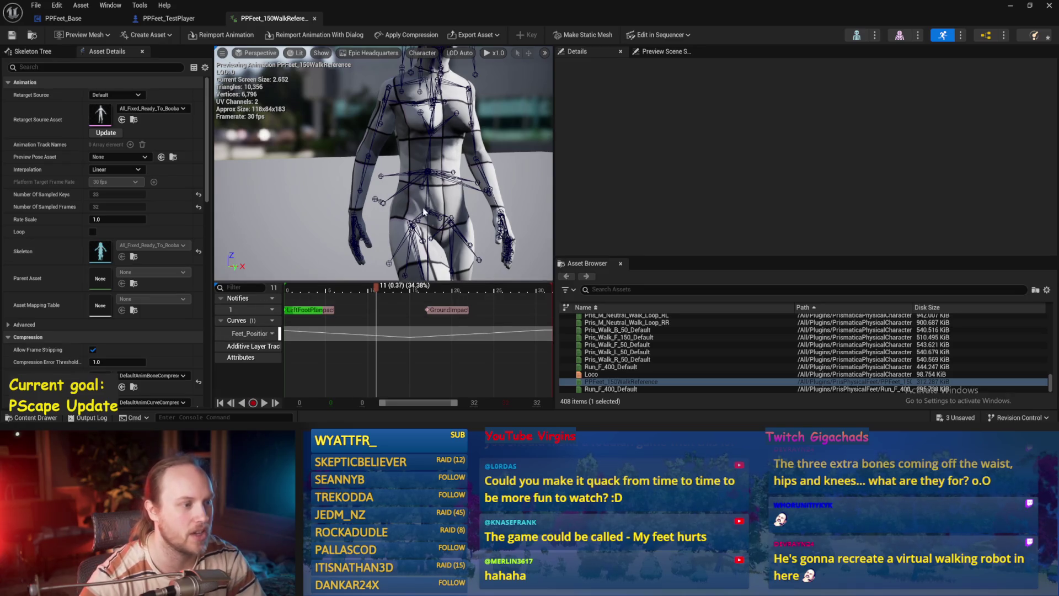
{"action": "left_click_drag", "start_coordinate": [423, 211], "coordinate": [411, 190]}
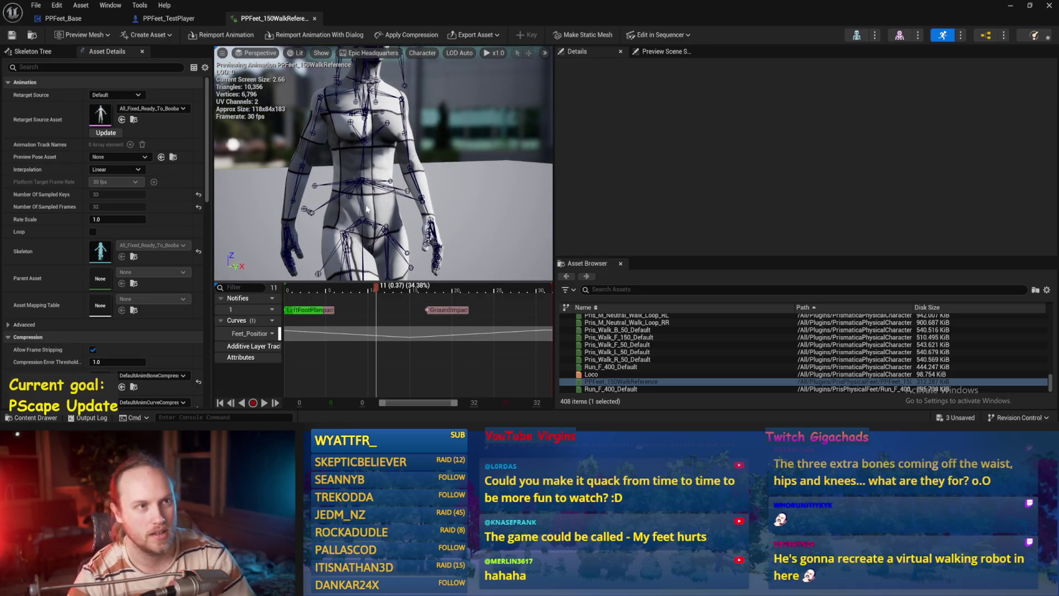
{"action": "left_click_drag", "start_coordinate": [382, 215], "coordinate": [381, 210]}
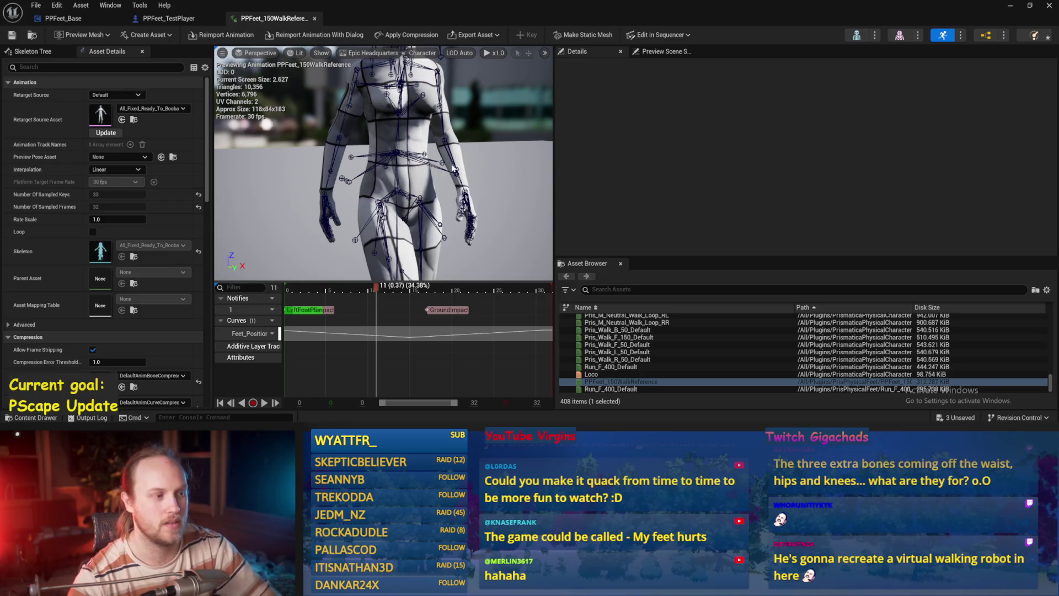
{"action": "left_click", "coordinate": [397, 154]}
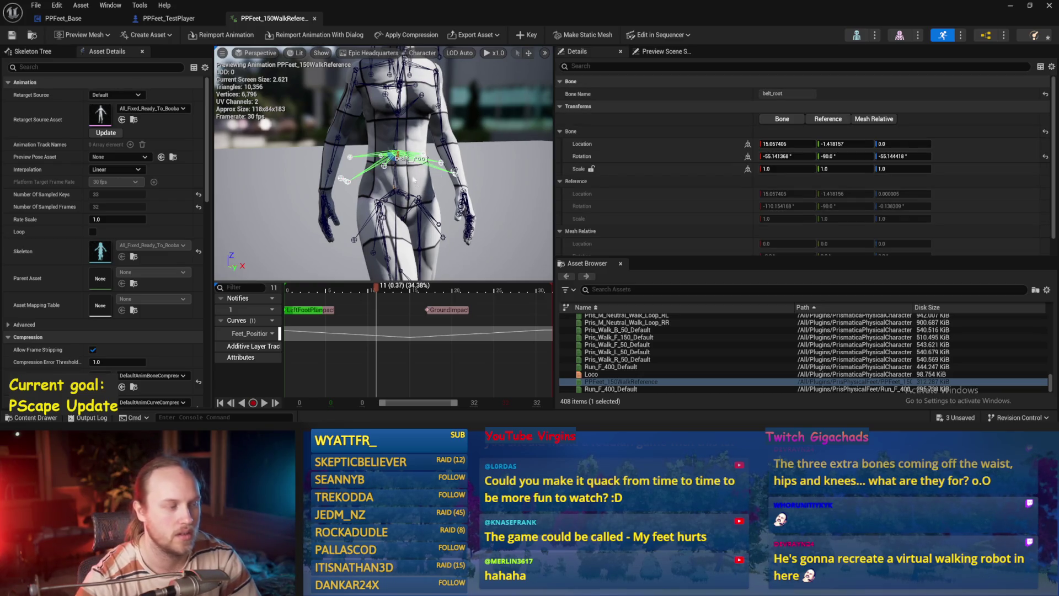
{"action": "left_click", "coordinate": [267, 186]}
{"action": "mouse_move", "coordinate": [287, 181]}
{"action": "left_mouse_down"}
{"action": "mouse_move", "coordinate": [256, 111]}
{"action": "mouse_move", "coordinate": [201, 117]}
{"action": "mouse_move", "coordinate": [232, 122]}
{"action": "left_mouse_up"}
{"action": "left_click", "coordinate": [356, 147]}
{"action": "mouse_move", "coordinate": [360, 150]}
{"action": "left_mouse_down"}
{"action": "mouse_move", "coordinate": [381, 149]}
{"action": "mouse_move", "coordinate": [359, 150]}
{"action": "left_mouse_up"}
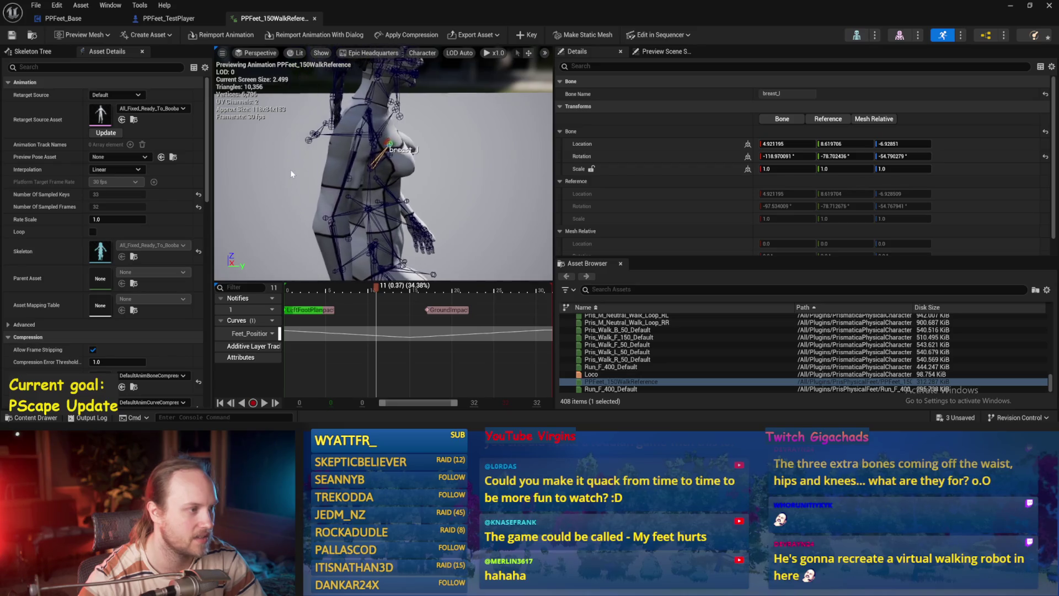
{"action": "left_click", "coordinate": [290, 170]}
{"action": "mouse_move", "coordinate": [290, 170]}
{"action": "left_mouse_down"}
{"action": "mouse_move", "coordinate": [363, 172]}
{"action": "mouse_move", "coordinate": [328, 162]}
{"action": "left_mouse_up"}
{"action": "left_click", "coordinate": [357, 160]}
{"action": "left_click", "coordinate": [303, 117]}
{"action": "mouse_move", "coordinate": [302, 117]}
{"action": "left_mouse_down"}
{"action": "mouse_move", "coordinate": [258, 158]}
{"action": "mouse_move", "coordinate": [228, 159]}
{"action": "mouse_move", "coordinate": [450, 205]}
{"action": "left_mouse_up"}
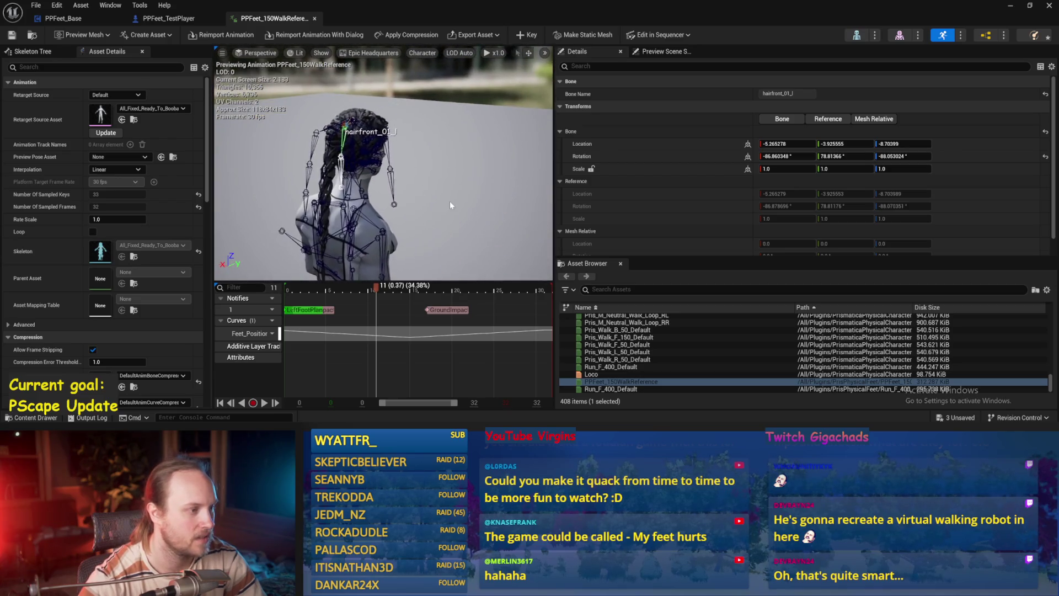
Step: Play and pause the walk animation, then inspect the hairback_01, hairback_02 and hairback_03 transforms
{"action": "left_click", "coordinate": [449, 201]}
{"action": "key", "text": "space"}
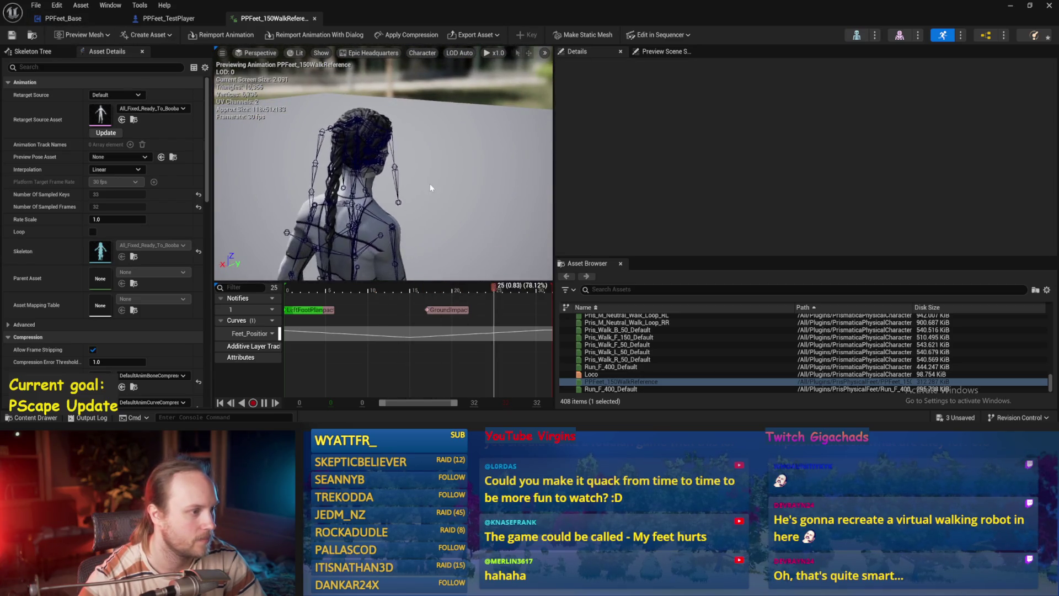
{"action": "left_click_drag", "start_coordinate": [429, 184], "coordinate": [429, 182]}
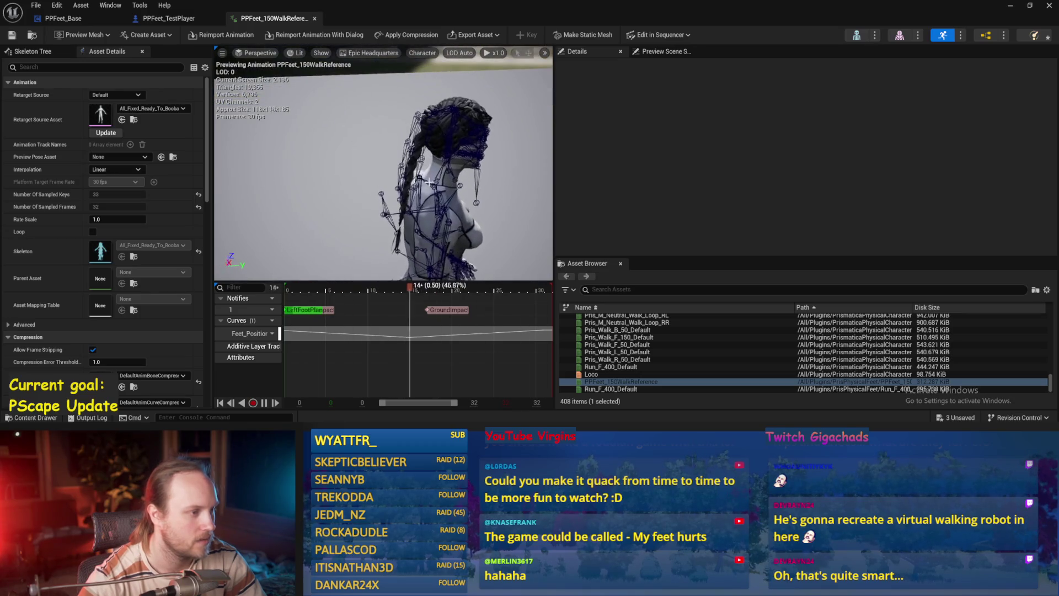
{"action": "key", "text": "space"}
{"action": "scroll", "coordinate": [429, 182], "scroll_direction": "up", "scroll_amount": 3}
{"action": "left_click", "coordinate": [431, 124]}
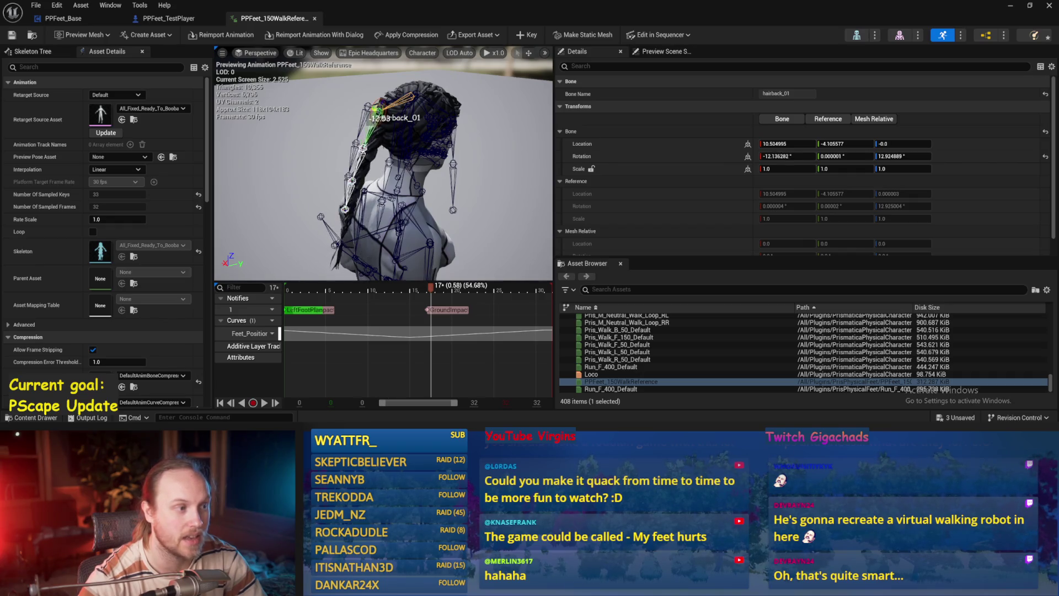
{"action": "left_click", "coordinate": [363, 148]}
{"action": "left_click_drag", "start_coordinate": [386, 182], "coordinate": [420, 183]}
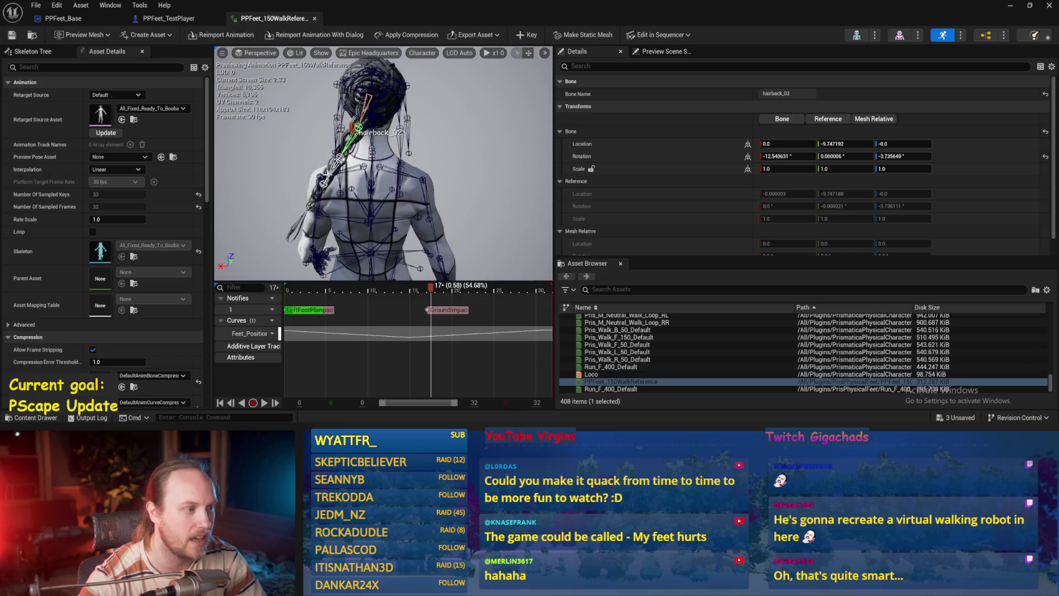
{"action": "left_click", "coordinate": [324, 183]}
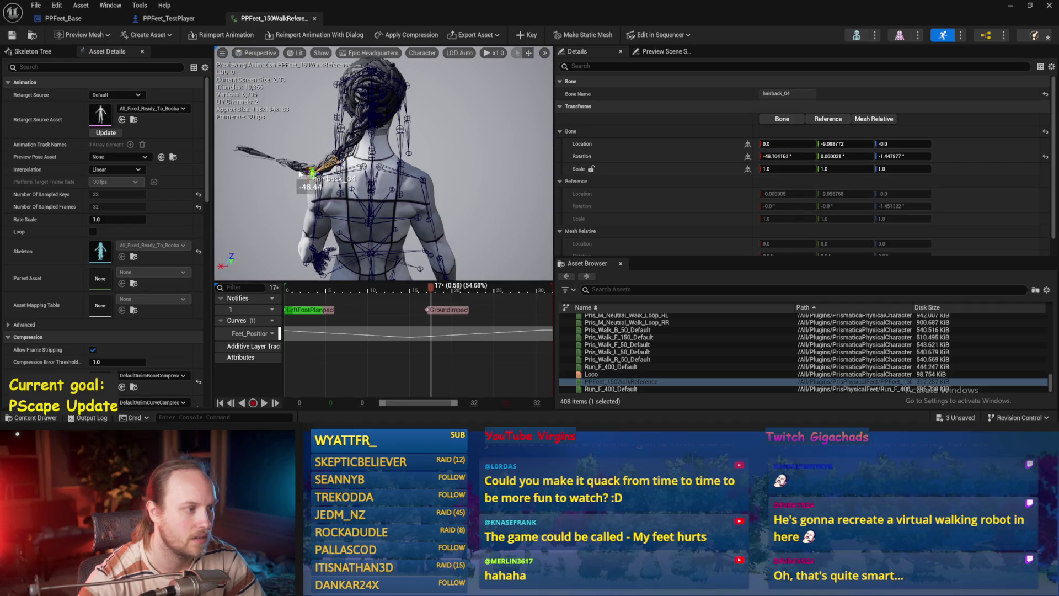
Step: Orbit to side and rear views of the character's upper back, then close the animation editor
{"action": "left_click_drag", "start_coordinate": [300, 175], "coordinate": [408, 172]}
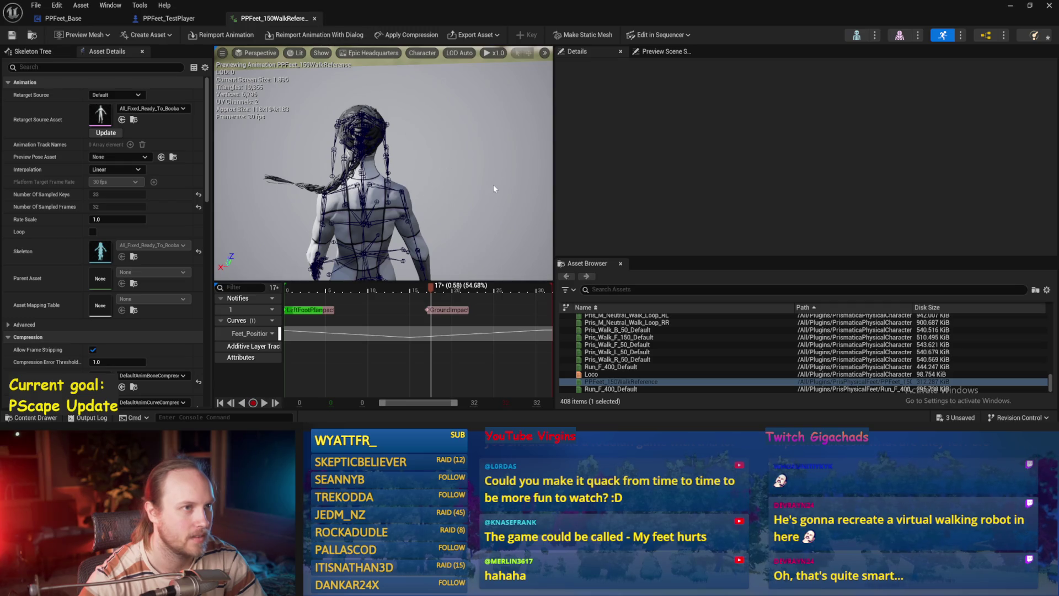
{"action": "left_click_drag", "start_coordinate": [494, 188], "coordinate": [489, 166]}
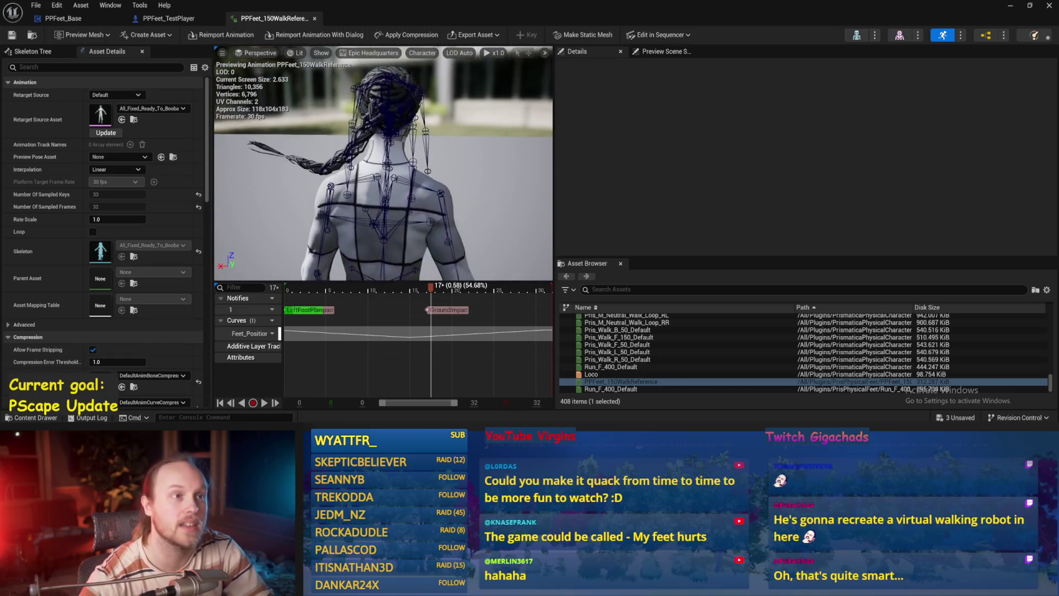
{"action": "scroll", "coordinate": [388, 88], "scroll_direction": "down", "scroll_amount": 5}
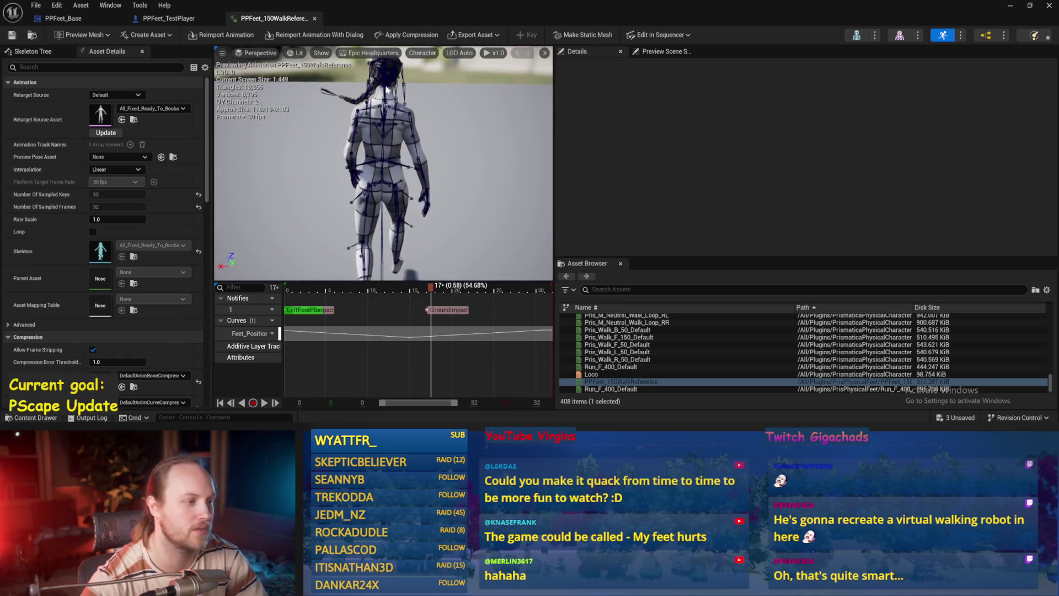
{"action": "mouse_move", "coordinate": [387, 88]}
{"action": "left_mouse_down"}
{"action": "mouse_move", "coordinate": [320, 95]}
{"action": "mouse_move", "coordinate": [445, 188]}
{"action": "left_mouse_up"}
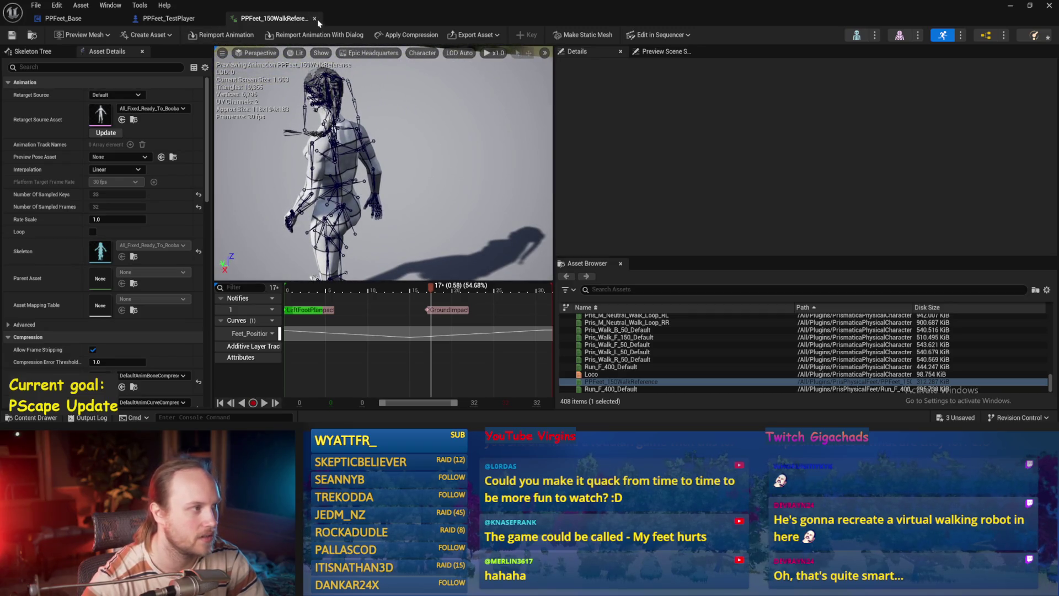
{"action": "key", "text": "ctrl+w"}
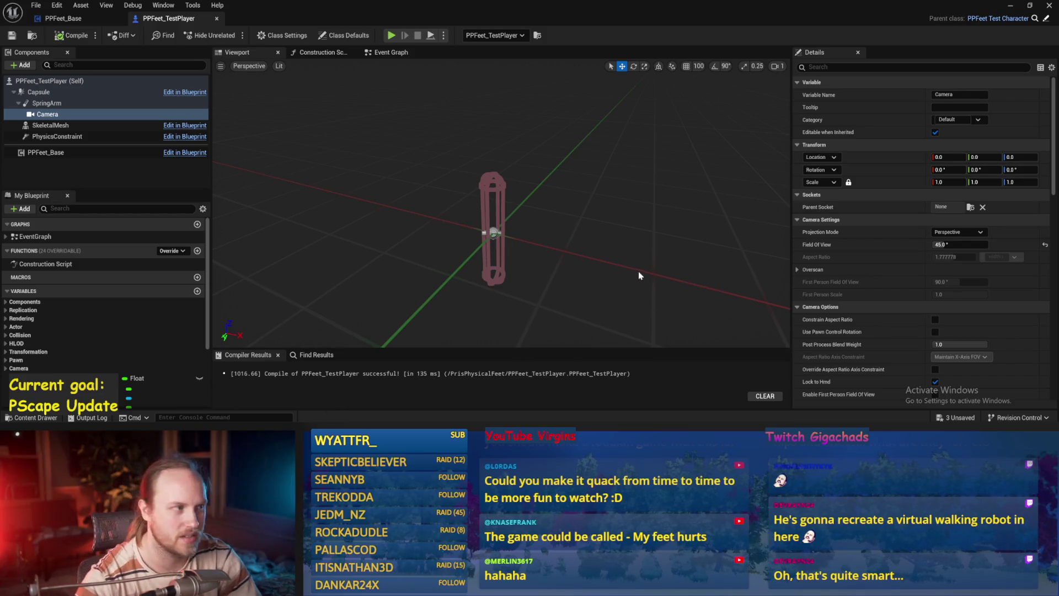
Step: Switch to the PPFeet_Base blueprint's DetermineAppendageTargets graph
{"action": "left_click", "coordinate": [60, 19]}
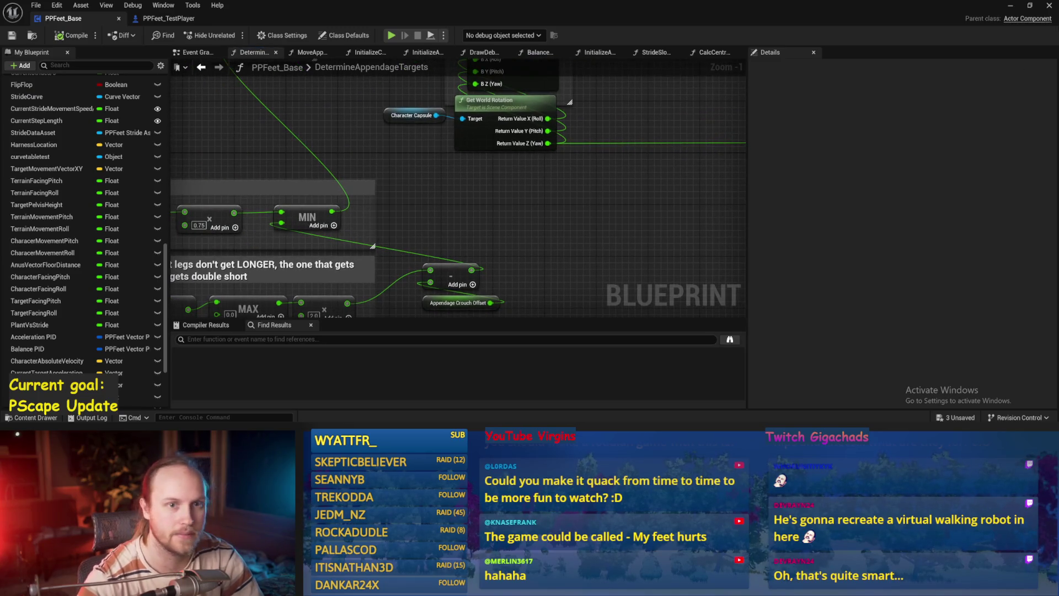
Step: Set Appendage Crouch Offset's default to -60 and move PPFeet_TestPlayer to a new floor spot
{"action": "left_click", "coordinate": [425, 302]}
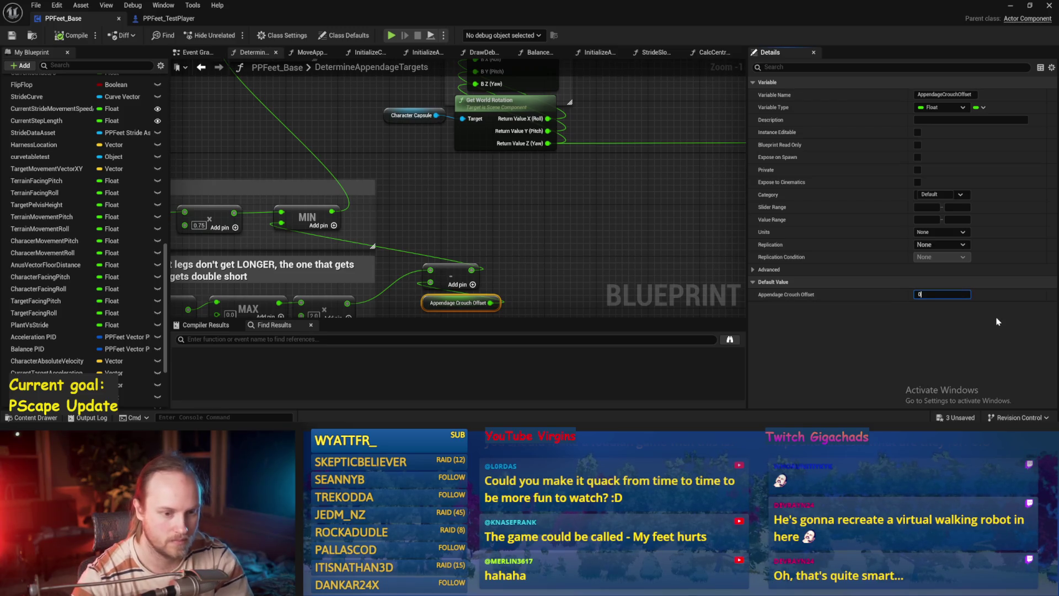
{"action": "left_click", "coordinate": [572, 214]}
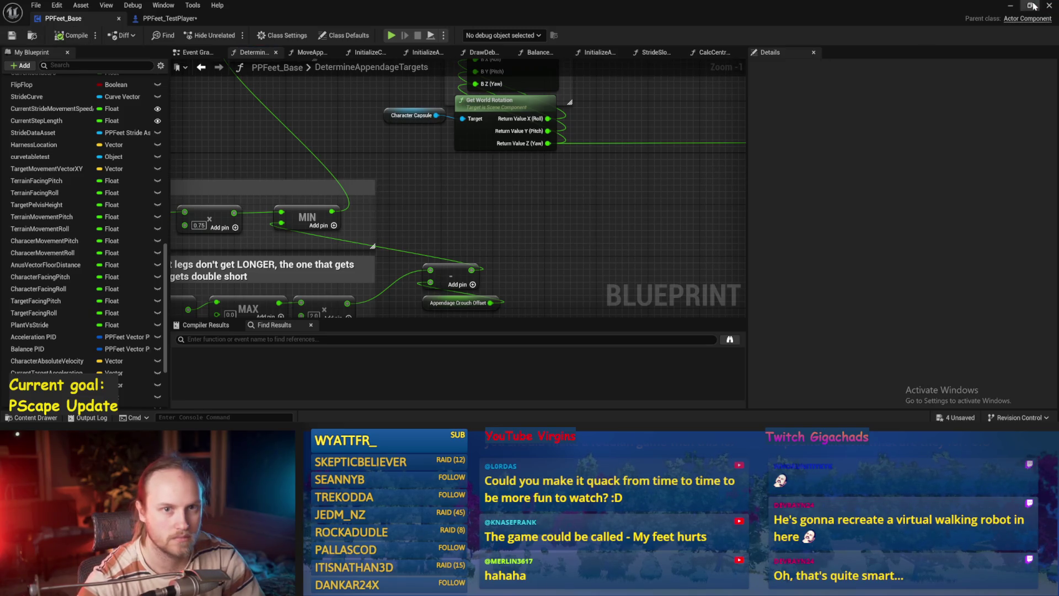
{"action": "left_click", "coordinate": [1033, 7]}
{"action": "left_click", "coordinate": [369, 182]}
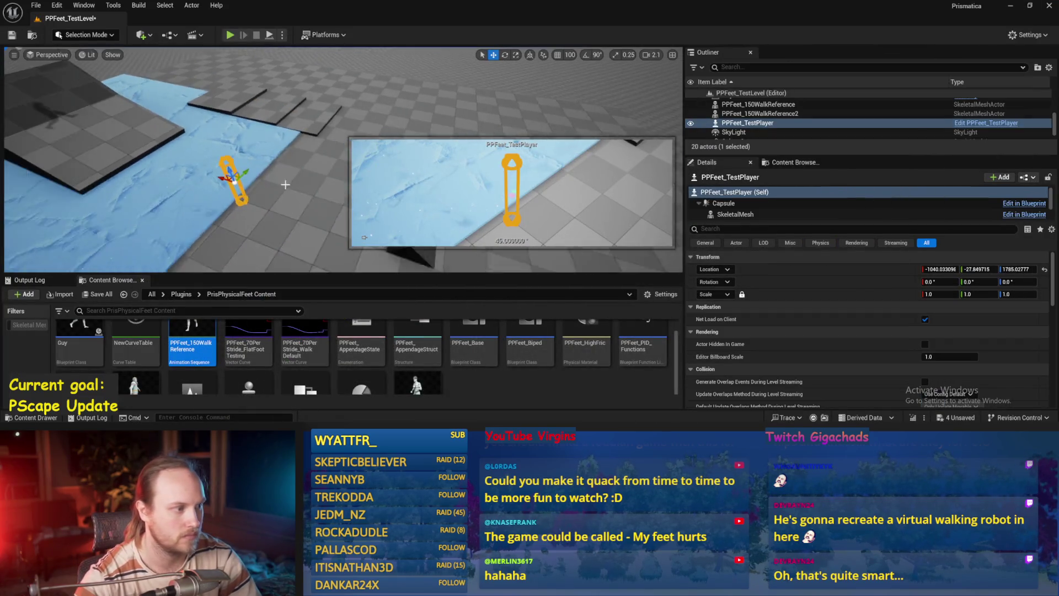
{"action": "left_click_drag", "start_coordinate": [229, 174], "coordinate": [187, 172]}
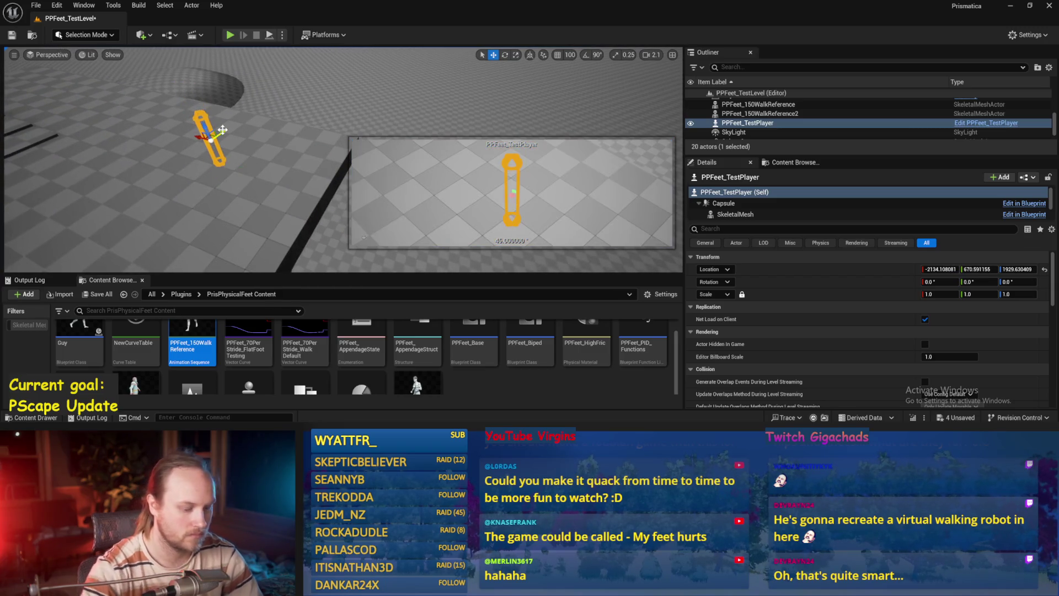
Step: Play-test the level twice, running the second session fullscreen
{"action": "key", "text": "alt+p"}
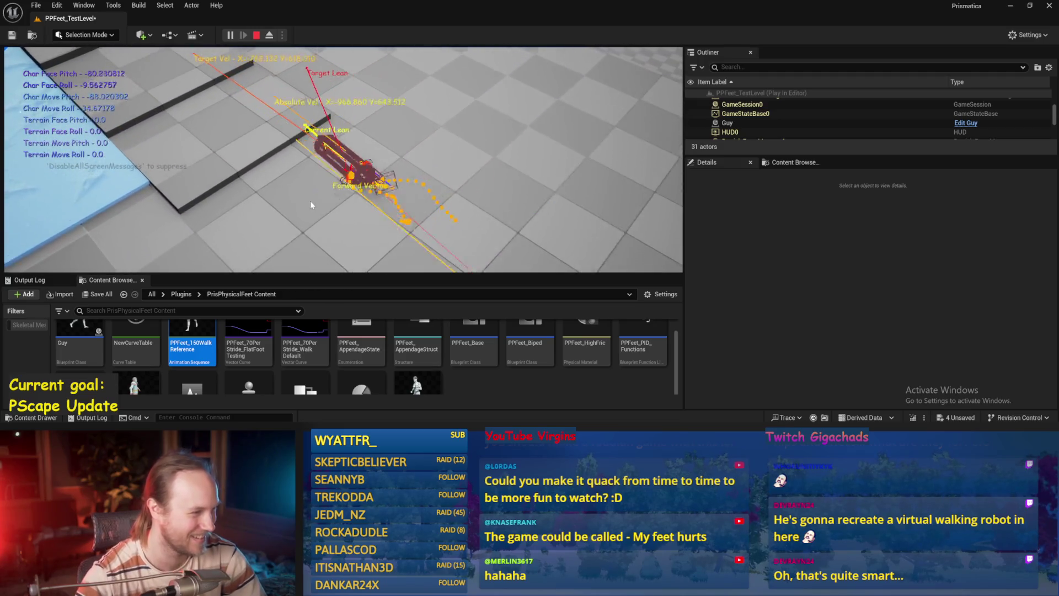
{"action": "key", "text": "Escape"}
{"action": "key", "text": "alt+p"}
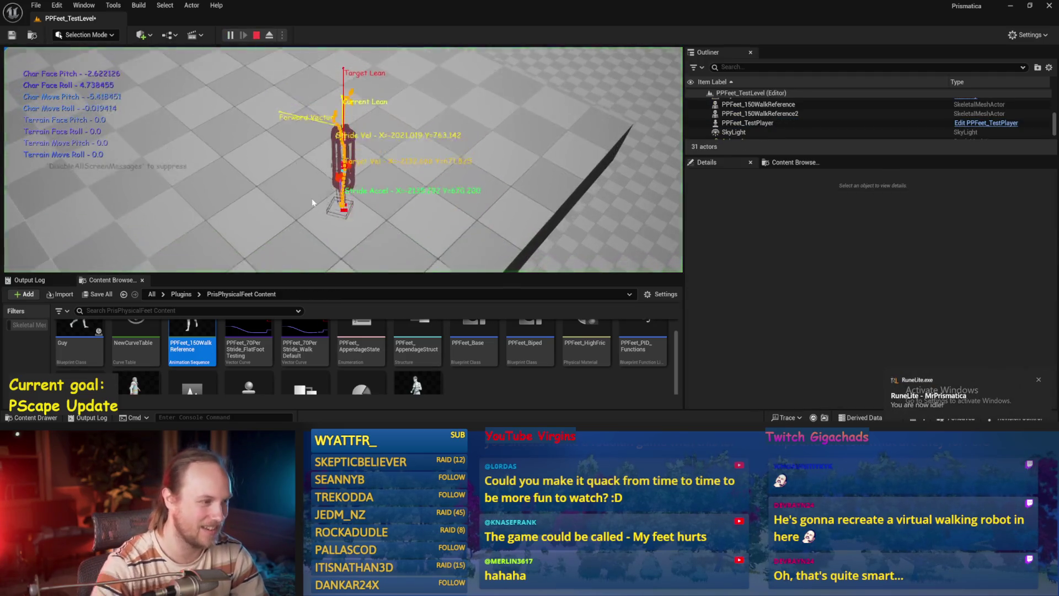
{"action": "key", "text": "F11"}
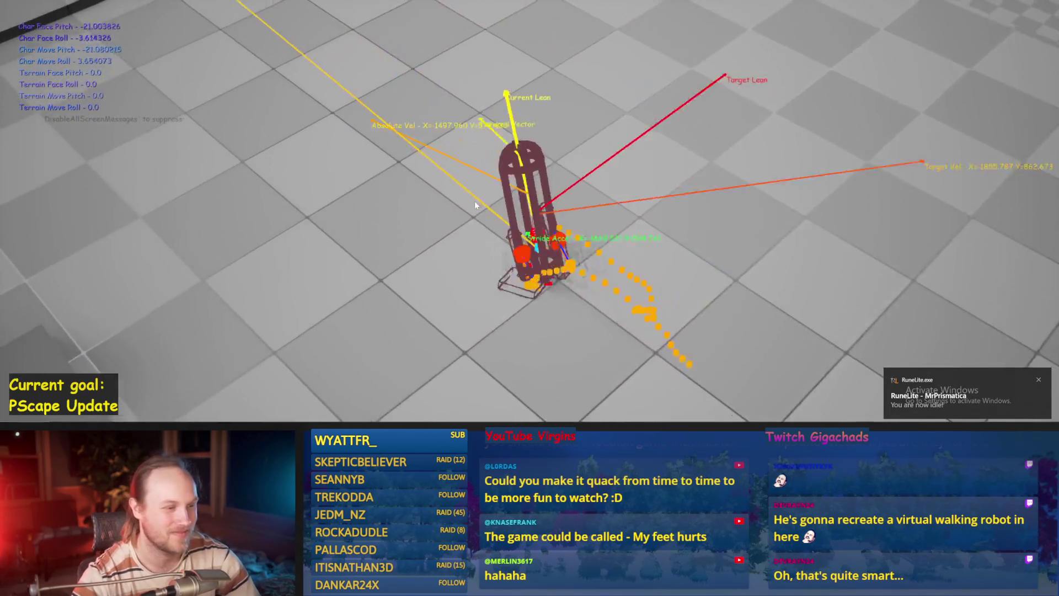
{"action": "key", "text": "Escape"}
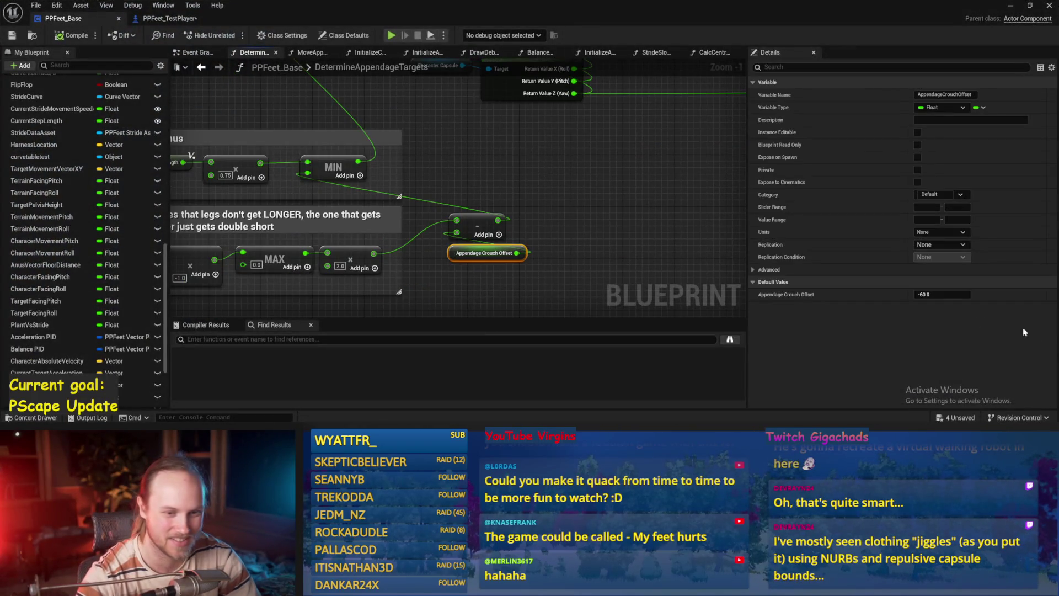
Step: Deselect the crouch offset node, return to the level, and survey the floor around the capsule character
{"action": "left_click", "coordinate": [507, 179]}
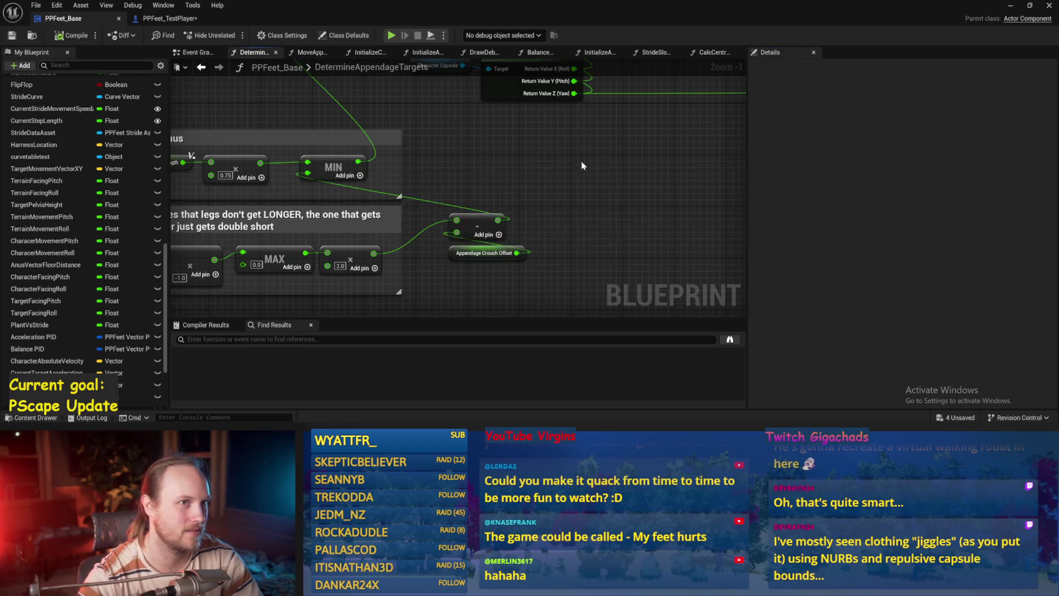
{"action": "left_click_drag", "start_coordinate": [582, 165], "coordinate": [519, 174]}
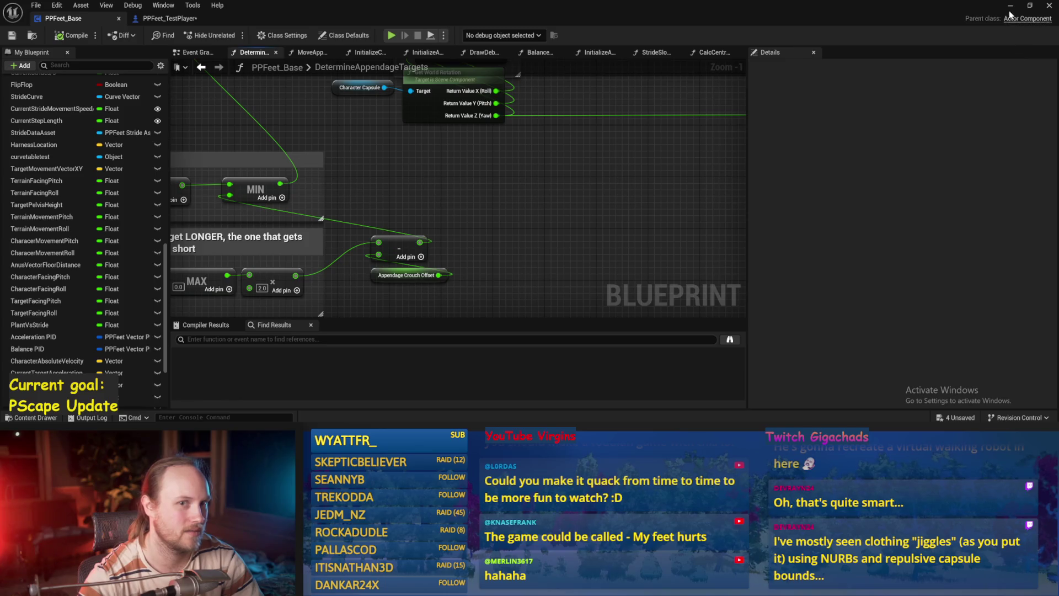
{"action": "left_click", "coordinate": [1010, 7]}
{"action": "key", "text": "Escape"}
{"action": "mouse_move", "coordinate": [456, 187]}
{"action": "left_mouse_down"}
{"action": "mouse_move", "coordinate": [456, 237]}
{"action": "mouse_move", "coordinate": [456, 192]}
{"action": "left_mouse_up"}
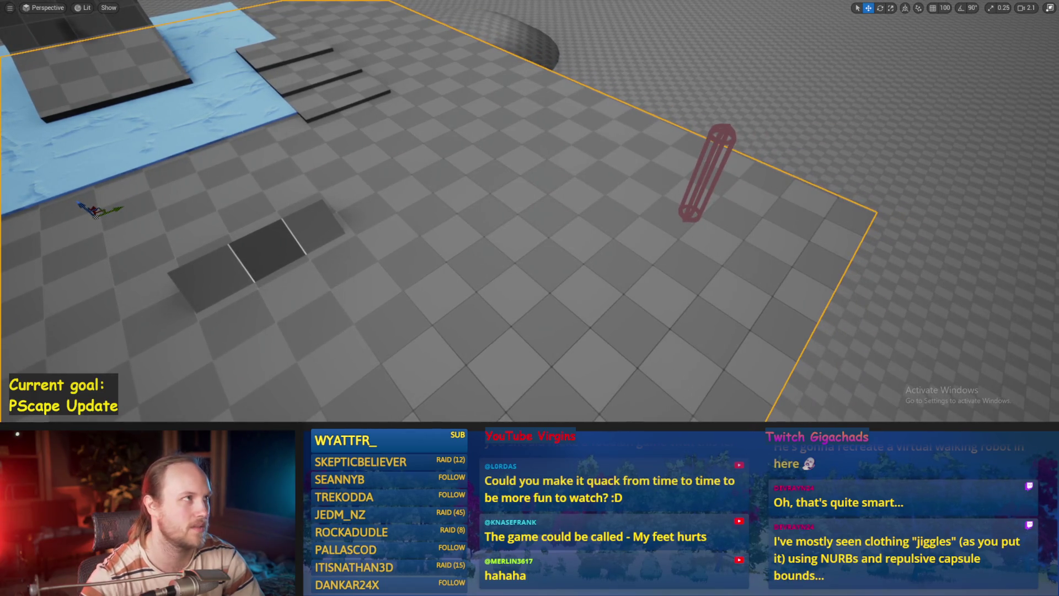
{"action": "left_click_drag", "start_coordinate": [468, 166], "coordinate": [491, 172]}
Step: Save PPFeet_TestLevel and restore the full editor layout
{"action": "key", "text": "ctrl+s"}
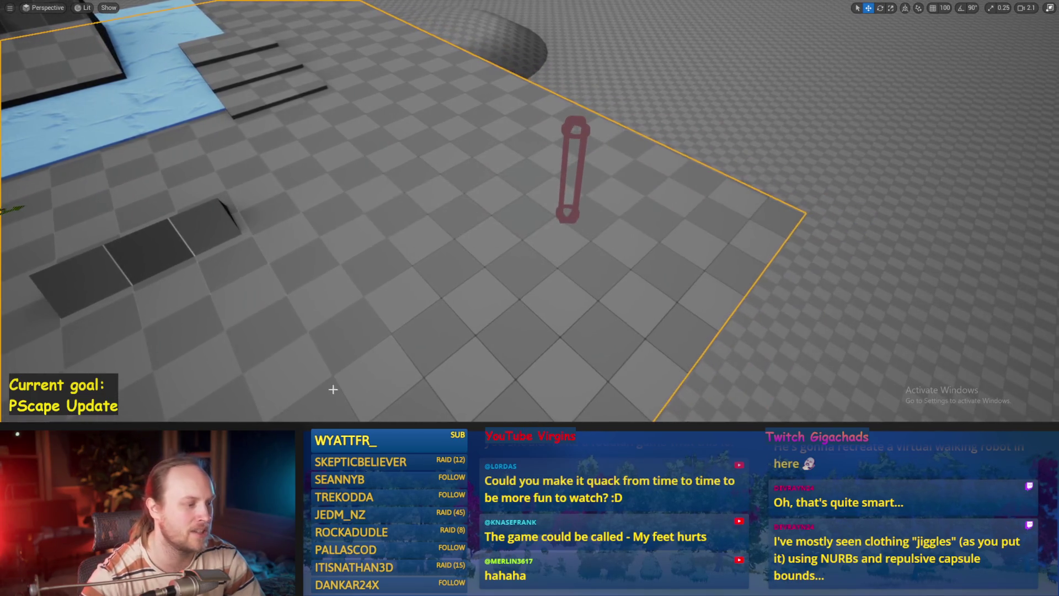
{"action": "mouse_move", "coordinate": [334, 391]}
{"action": "left_mouse_down"}
{"action": "mouse_move", "coordinate": [329, 366]}
{"action": "mouse_move", "coordinate": [342, 379]}
{"action": "mouse_move", "coordinate": [335, 387]}
{"action": "left_mouse_up"}
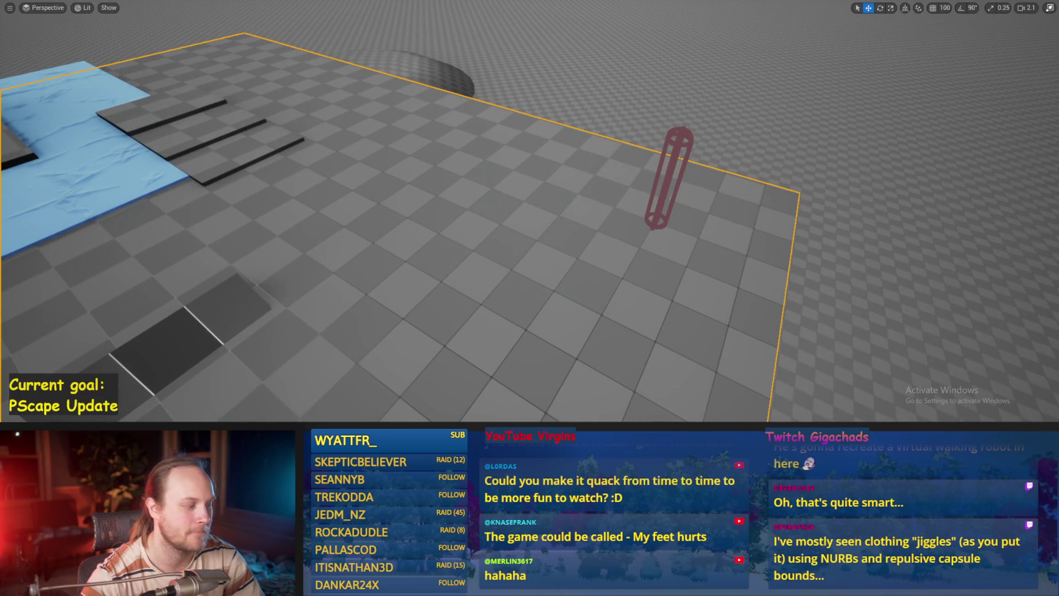
{"action": "key", "text": "super"}
{"action": "key", "text": "F11"}
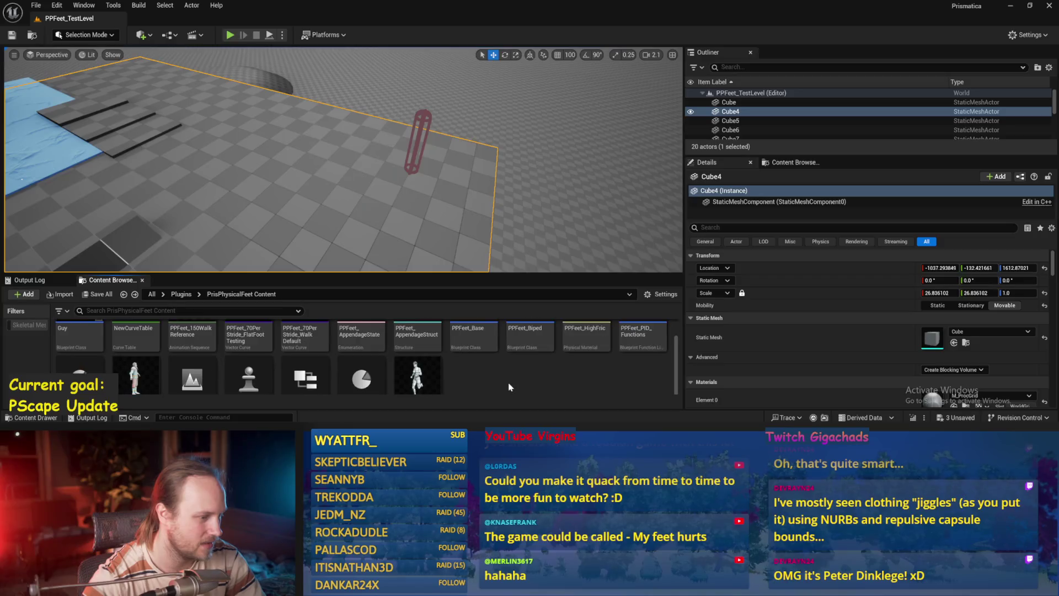
Step: Run one play-test, then select the Appendage Crouch Offset variable in PPFeet_Base's graph
{"action": "scroll", "coordinate": [509, 387], "scroll_direction": "down", "scroll_amount": 1}
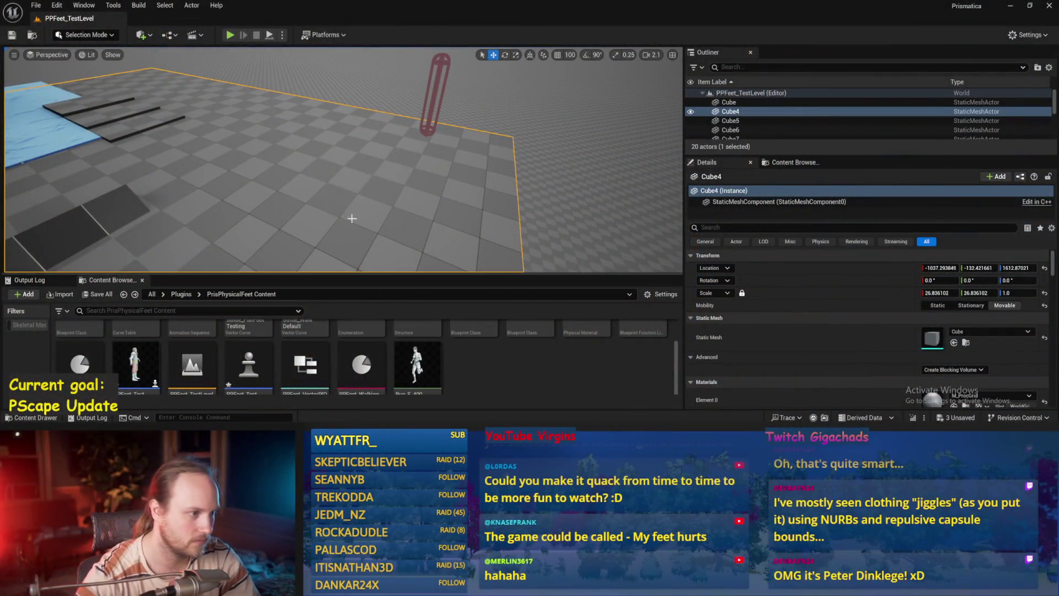
{"action": "key", "text": "alt+p"}
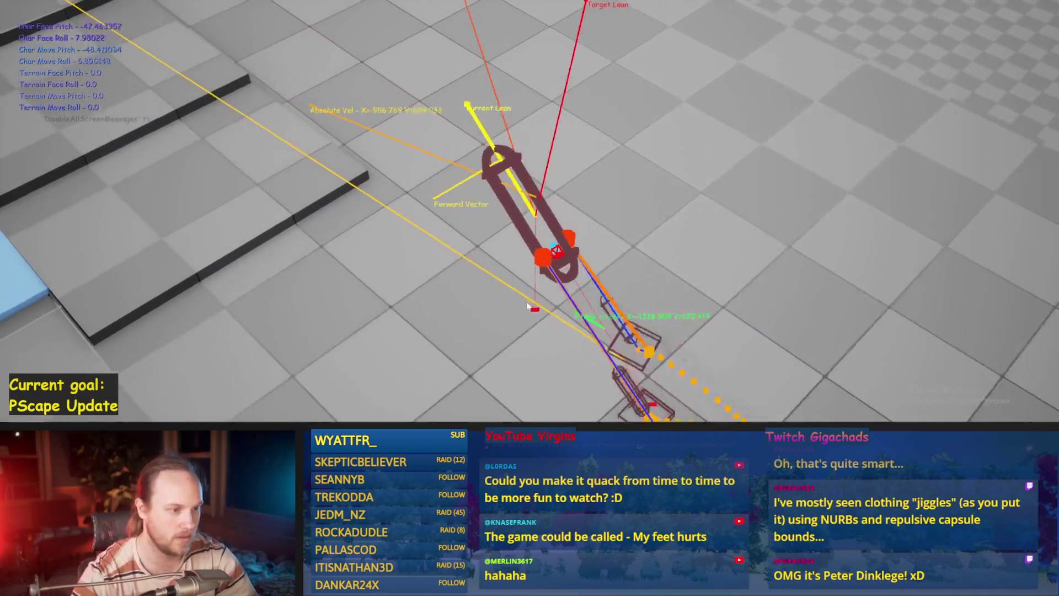
{"action": "key", "text": "Escape"}
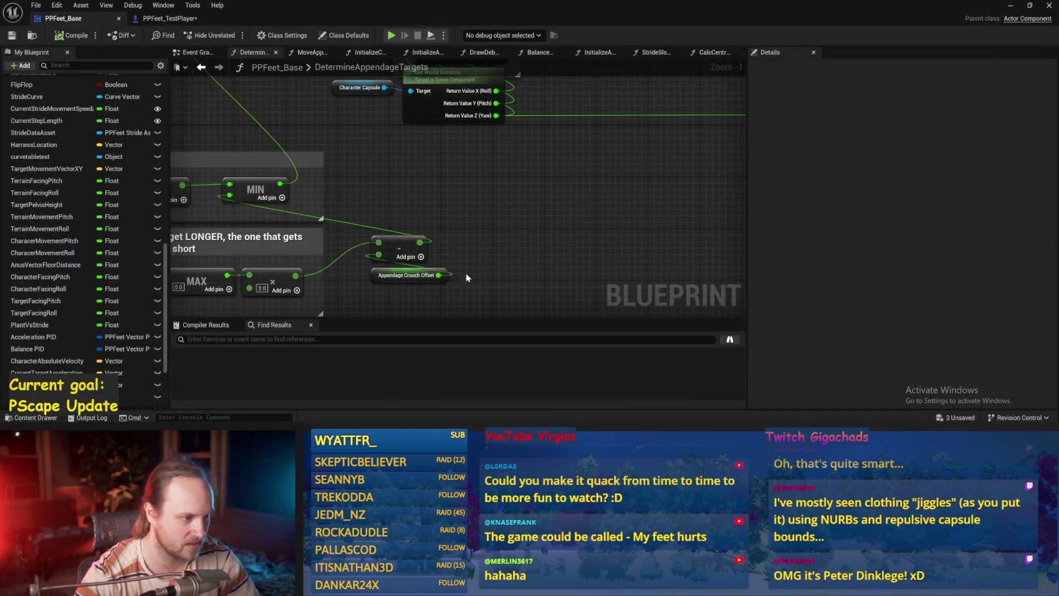
{"action": "left_click", "coordinate": [431, 275]}
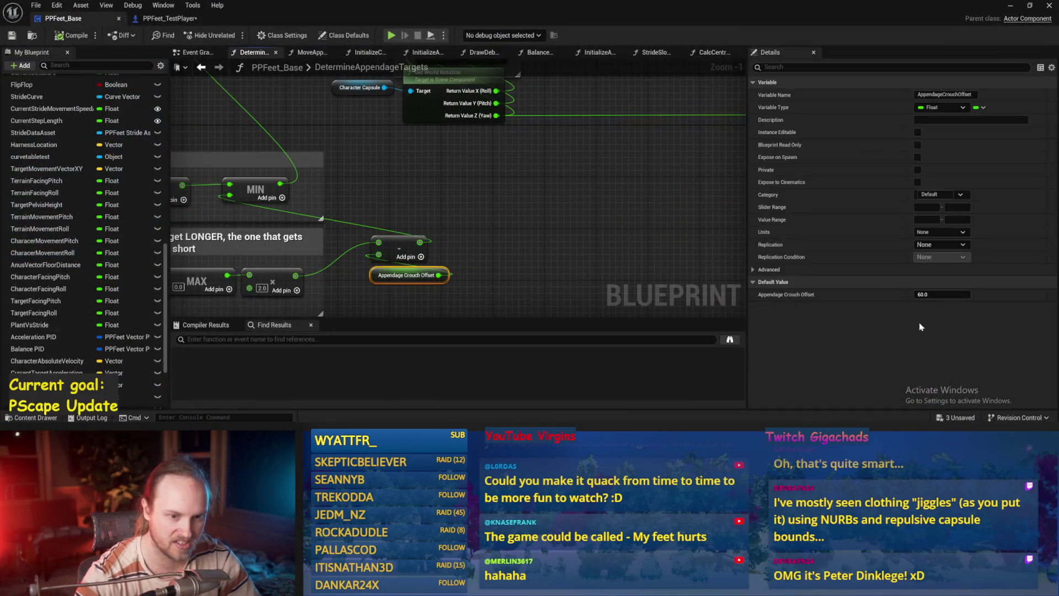
Step: Commit 100 as Appendage Crouch Offset's default, play-test twice, and reselect the offset node
{"action": "left_click", "coordinate": [653, 185]}
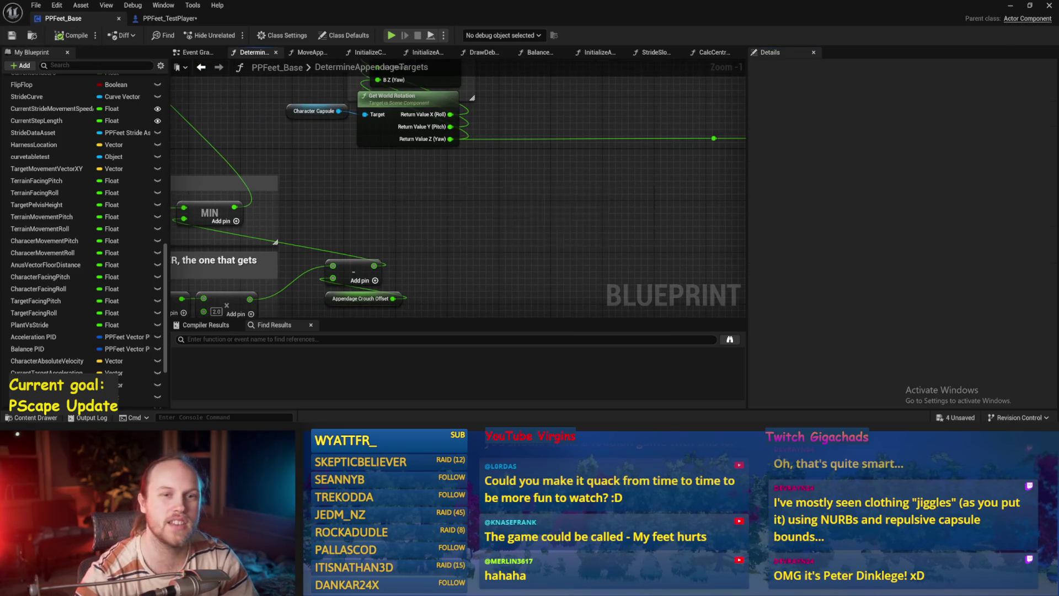
{"action": "left_click", "coordinate": [1008, 9]}
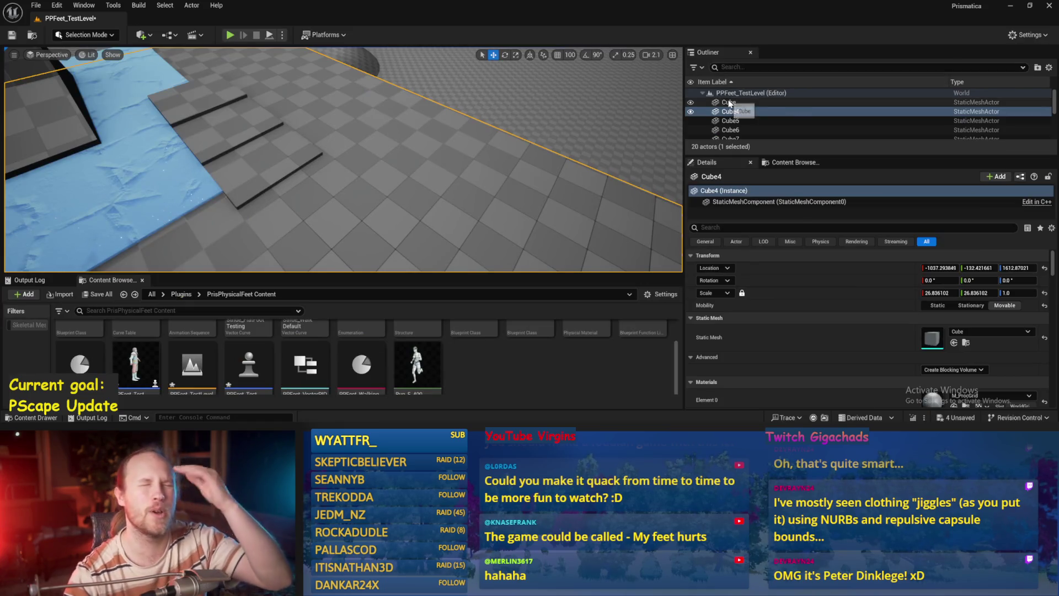
{"action": "key", "text": "alt+p"}
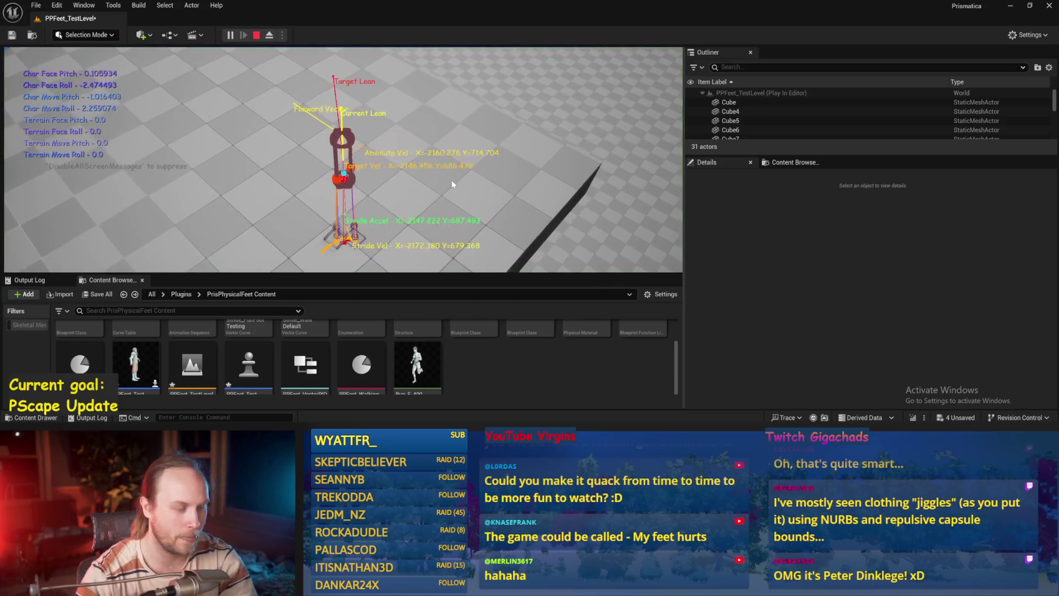
{"action": "key", "text": "F11"}
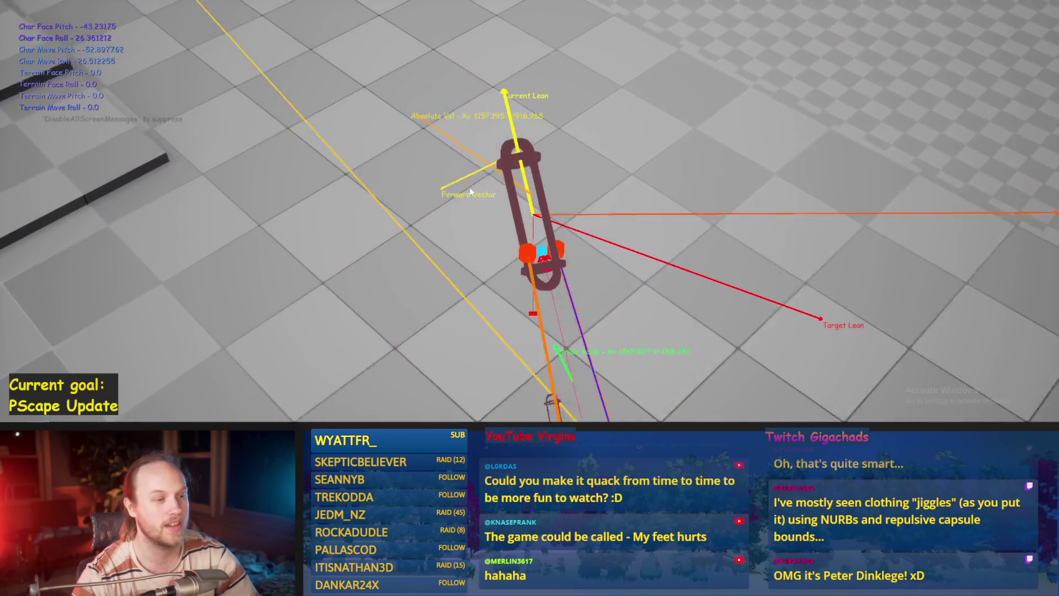
{"action": "key", "text": "Escape"}
{"action": "key", "text": "alt+p"}
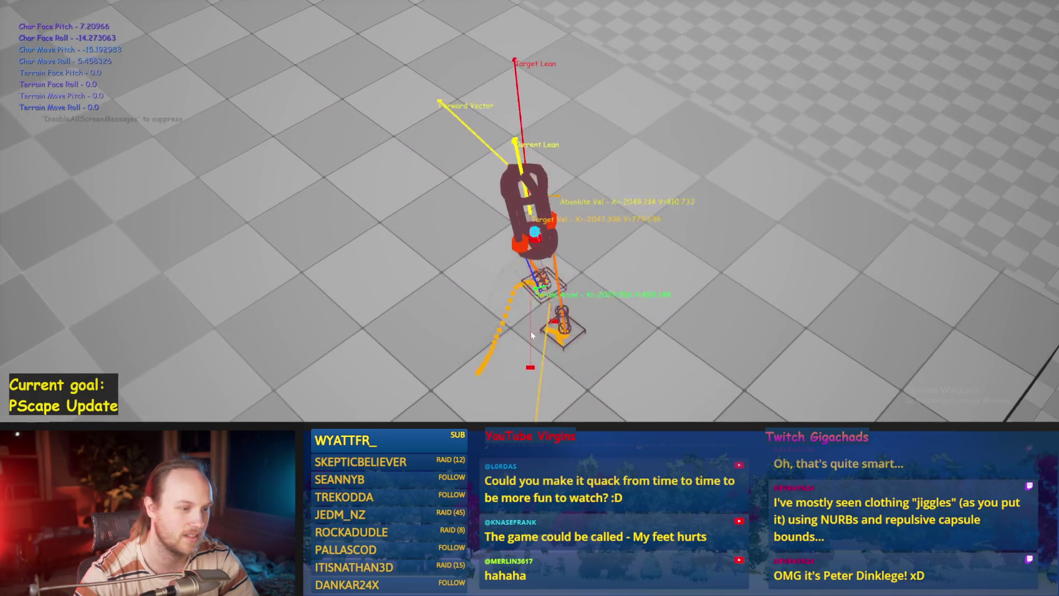
{"action": "key", "text": "Escape"}
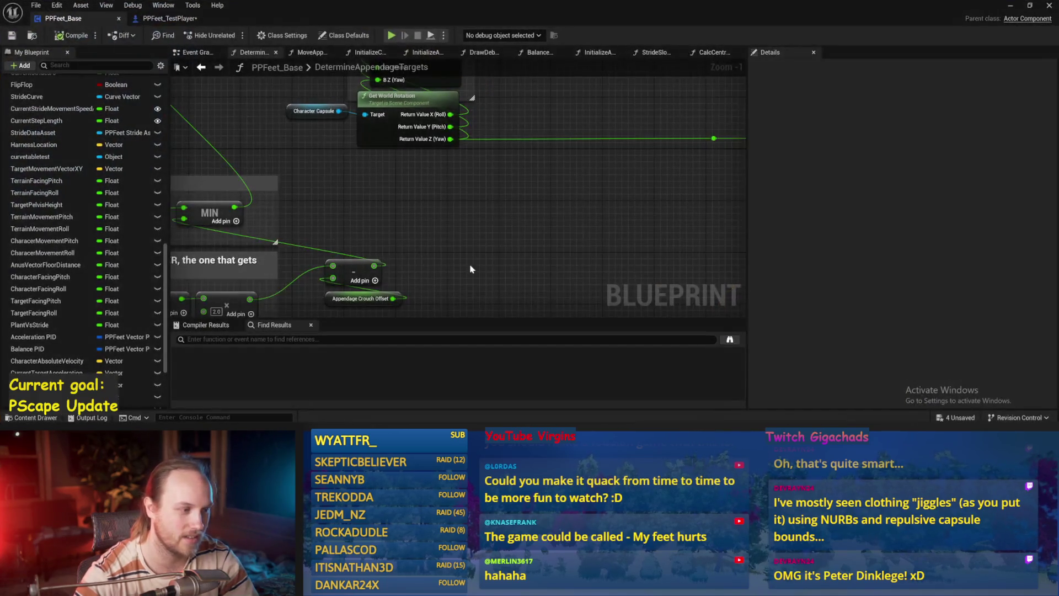
{"action": "left_click_drag", "start_coordinate": [469, 211], "coordinate": [396, 296]}
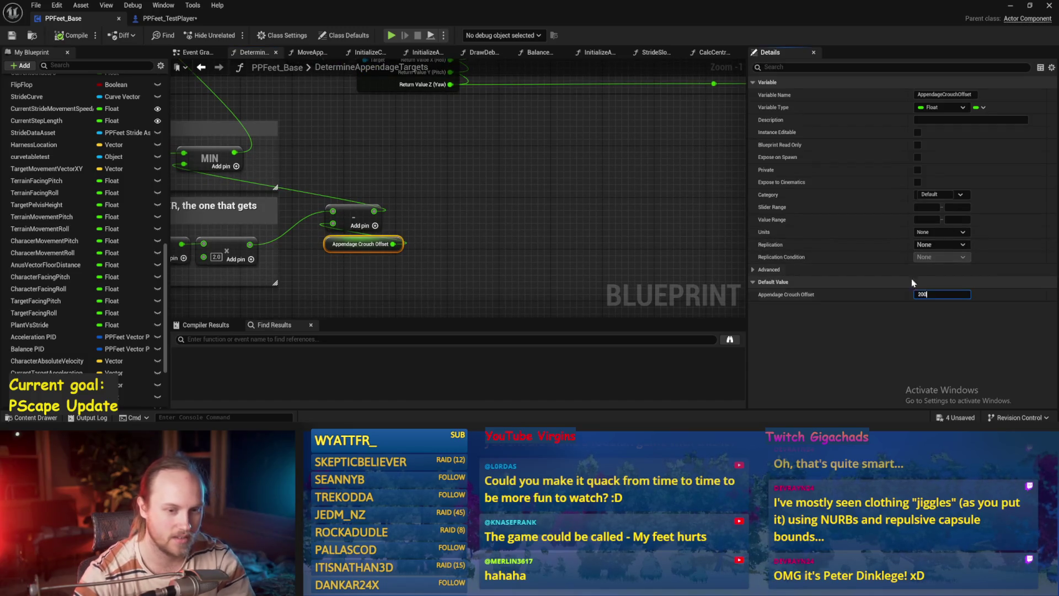
Step: Commit the 200 crouch offset default and play-test the level twice
{"action": "left_click", "coordinate": [496, 163]}
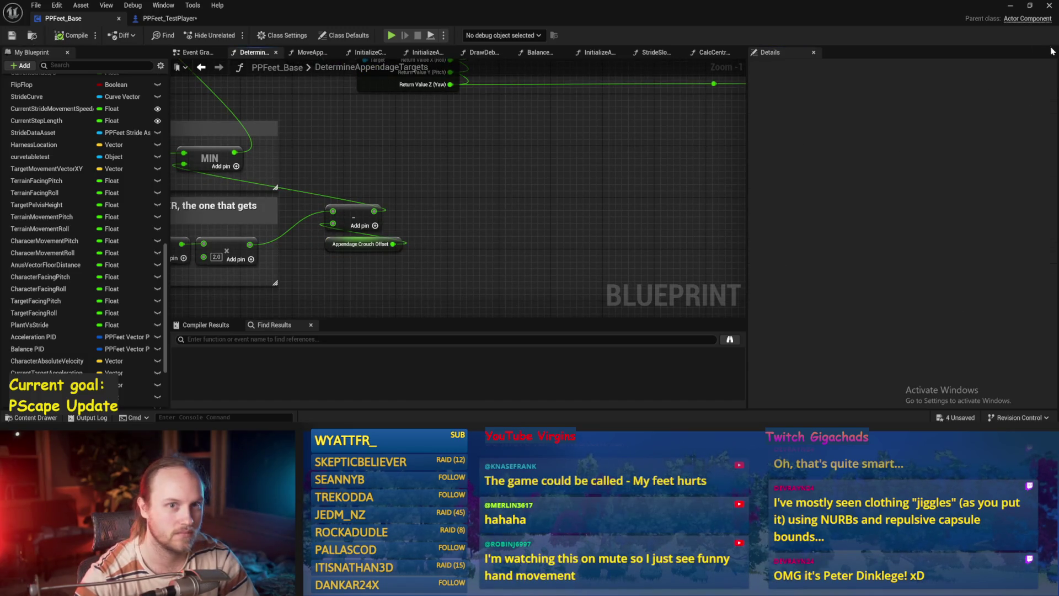
{"action": "left_click", "coordinate": [1013, 7]}
{"action": "key", "text": "alt+p"}
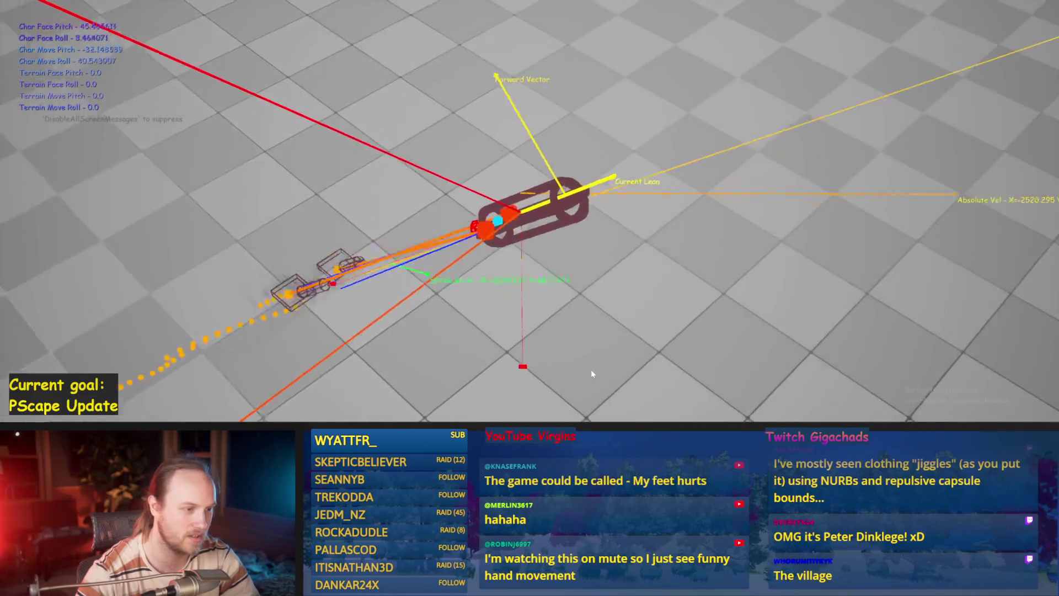
{"action": "key", "text": "Escape"}
{"action": "key", "text": "alt+p"}
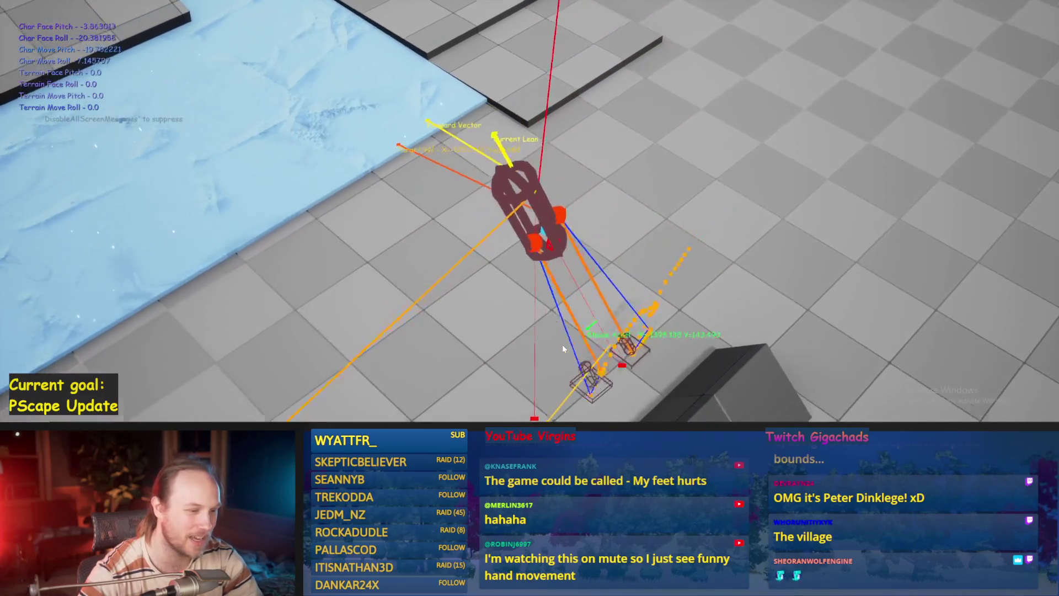
{"action": "key", "text": "Escape"}
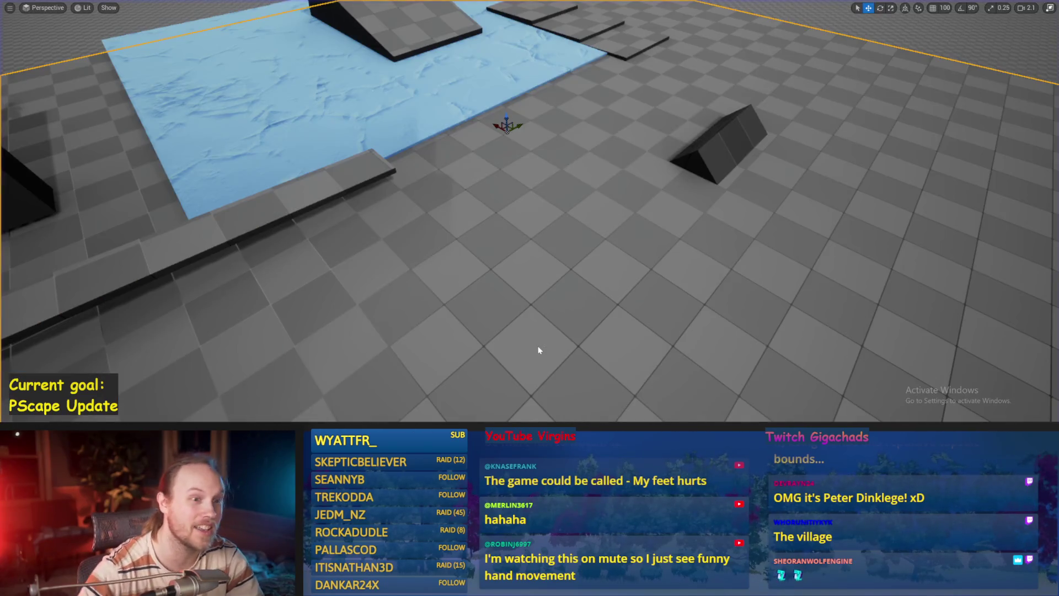
Step: Frame the large floor to see the whole level, then play-test once more
{"action": "left_click", "coordinate": [540, 350]}
{"action": "key", "text": "f"}
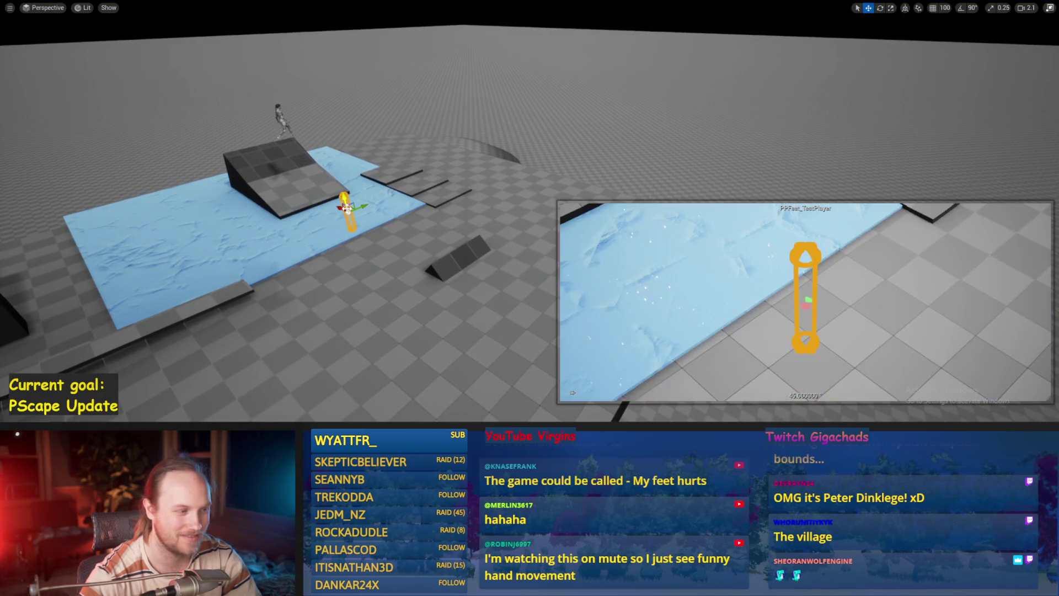
{"action": "key", "text": "alt+p"}
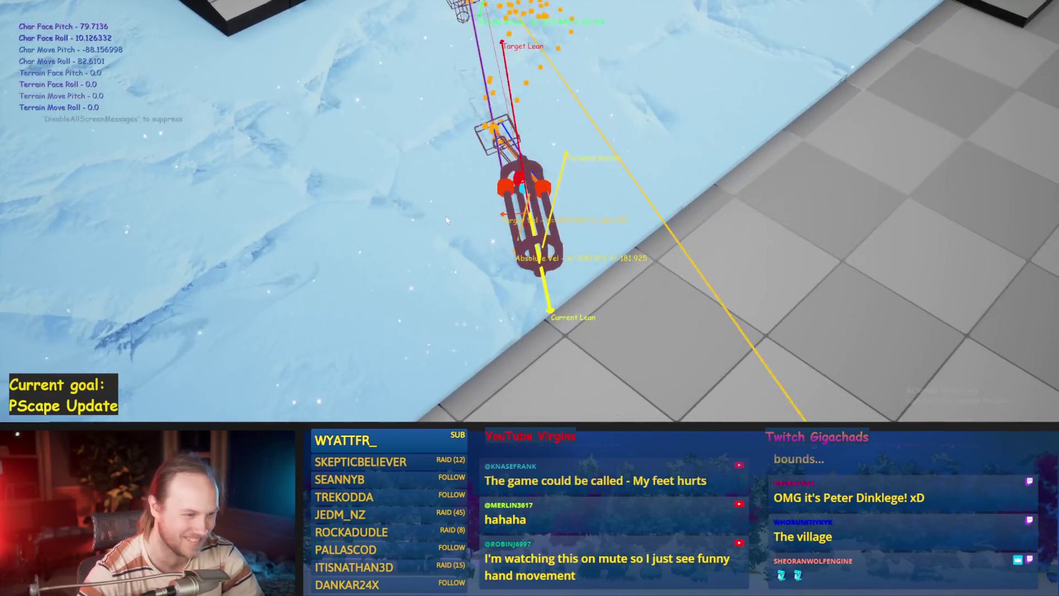
{"action": "key", "text": "Escape"}
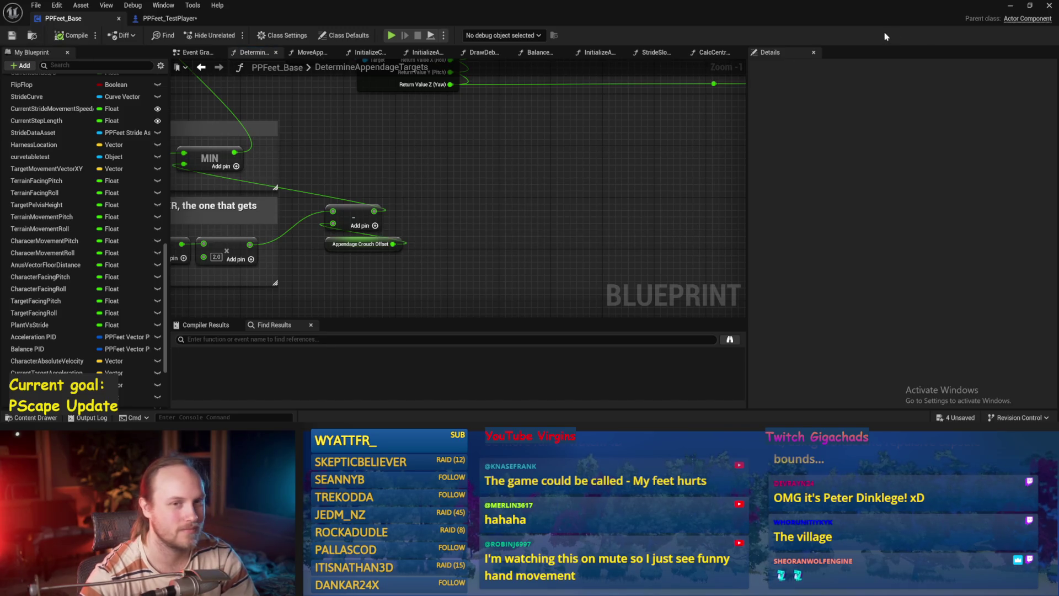
Step: Hide the Blueprint editor and run two play sessions, the first fullscreen, watching lean and velocity readouts
{"action": "left_click", "coordinate": [1009, 8]}
{"action": "key", "text": "alt+p"}
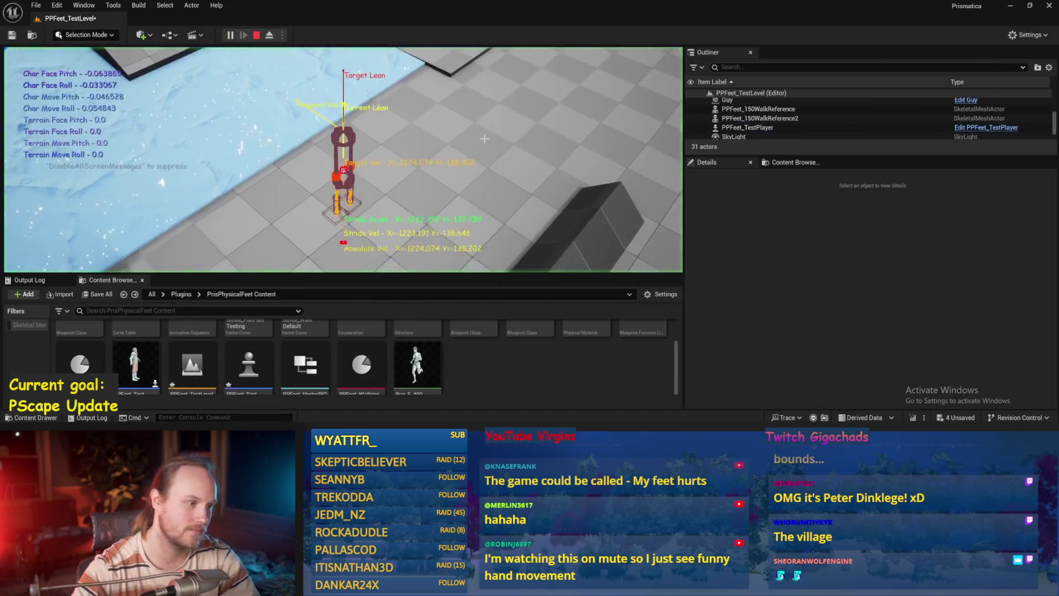
{"action": "key", "text": "F11"}
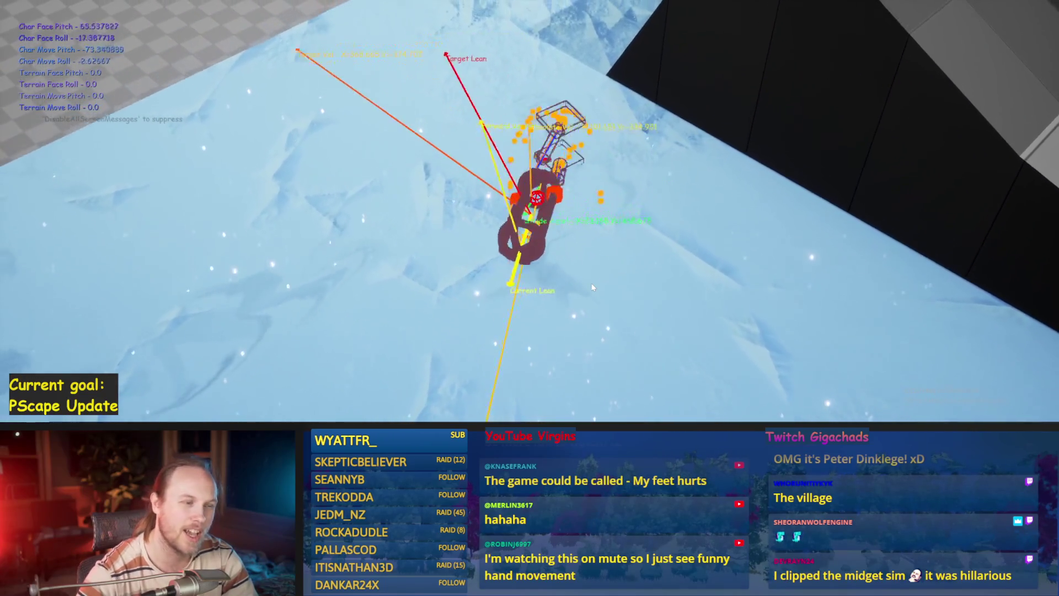
{"action": "key", "text": "Escape"}
{"action": "key", "text": "alt+p"}
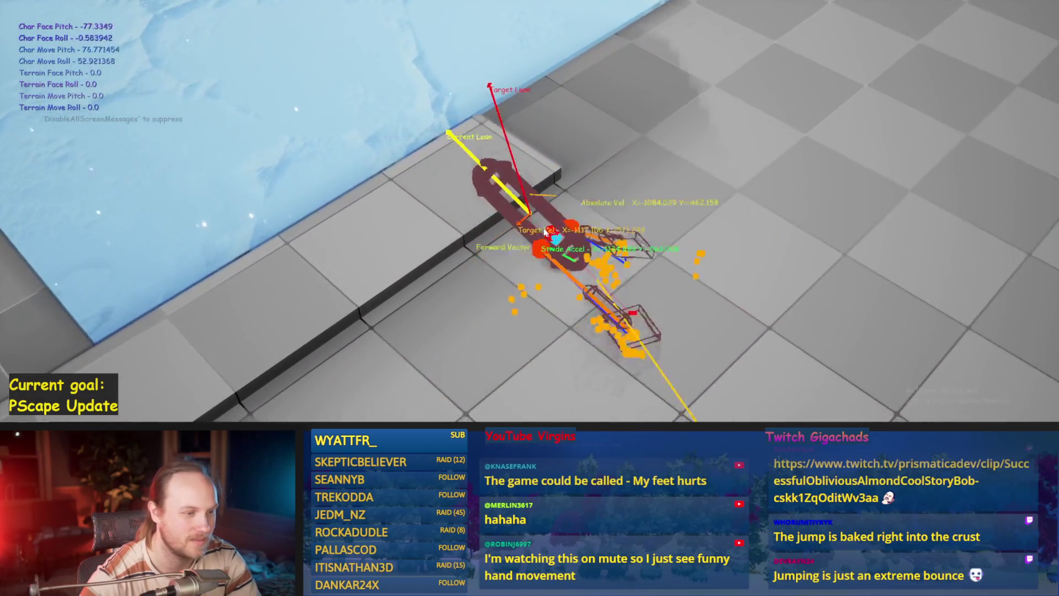
{"action": "key", "text": "Escape"}
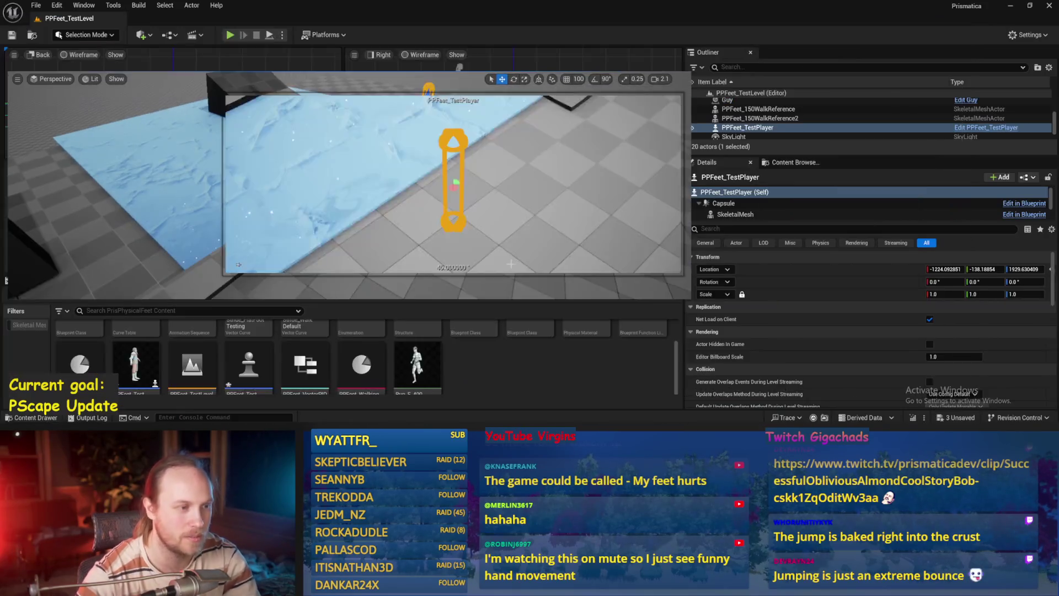
Step: Save the PPFeet_TestLevel map and all other unsaved assets
{"action": "key", "text": "ctrl+s"}
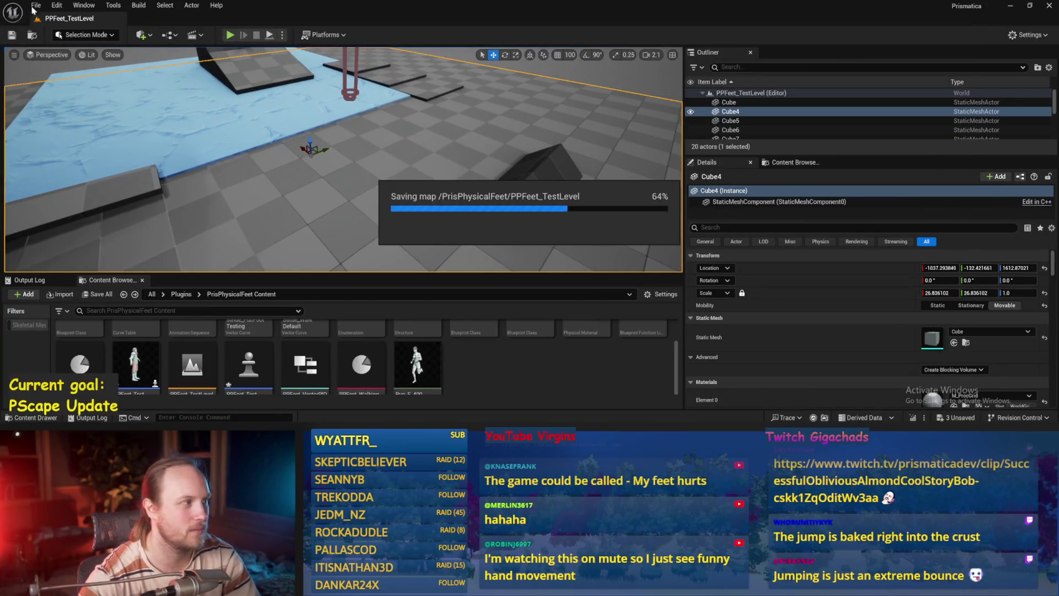
{"action": "left_click", "coordinate": [36, 5]}
{"action": "left_click", "coordinate": [71, 138]}
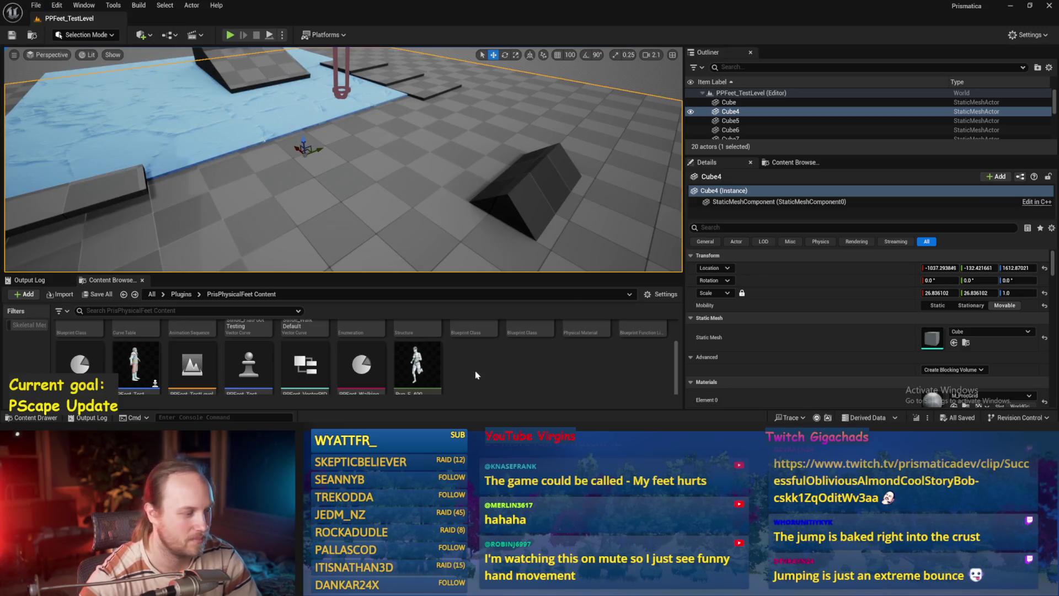
Step: Set Appendage Crouch Offset's default to 500 in PPFeet_Base, save it, and return to the level
{"action": "key", "text": "alt+Tab"}
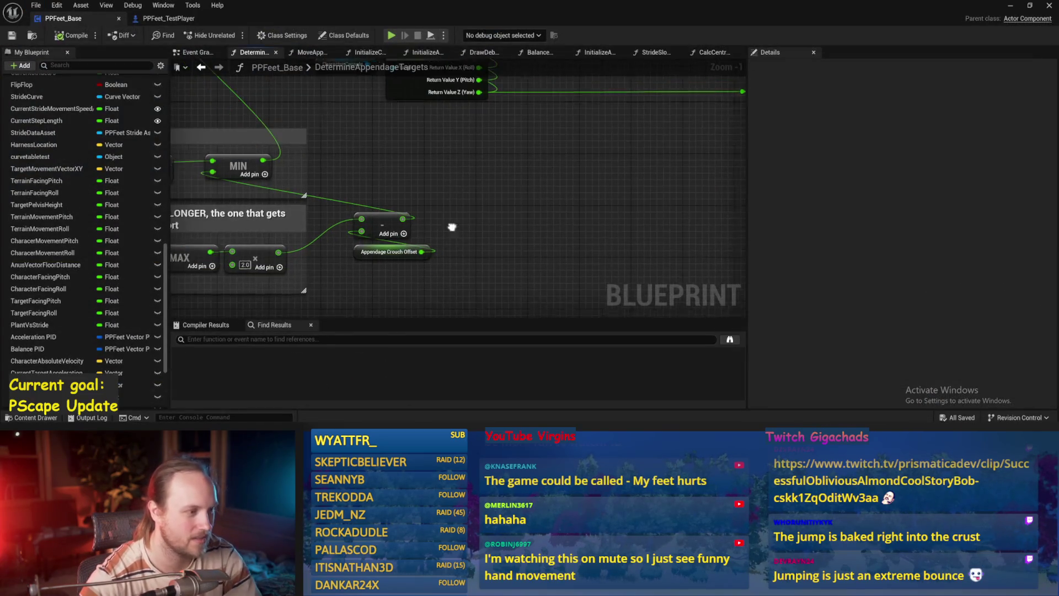
{"action": "left_click", "coordinate": [403, 255]}
{"action": "left_click", "coordinate": [943, 294]}
{"action": "type", "text": "500"}
{"action": "key", "text": "Return"}
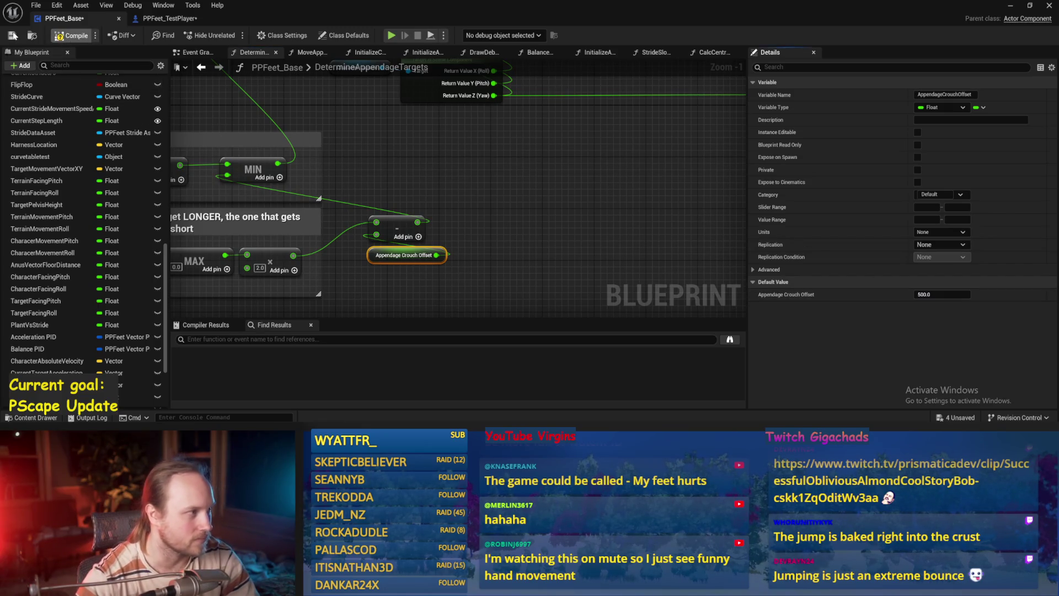
{"action": "key", "text": "ctrl+s"}
{"action": "left_click", "coordinate": [1011, 5]}
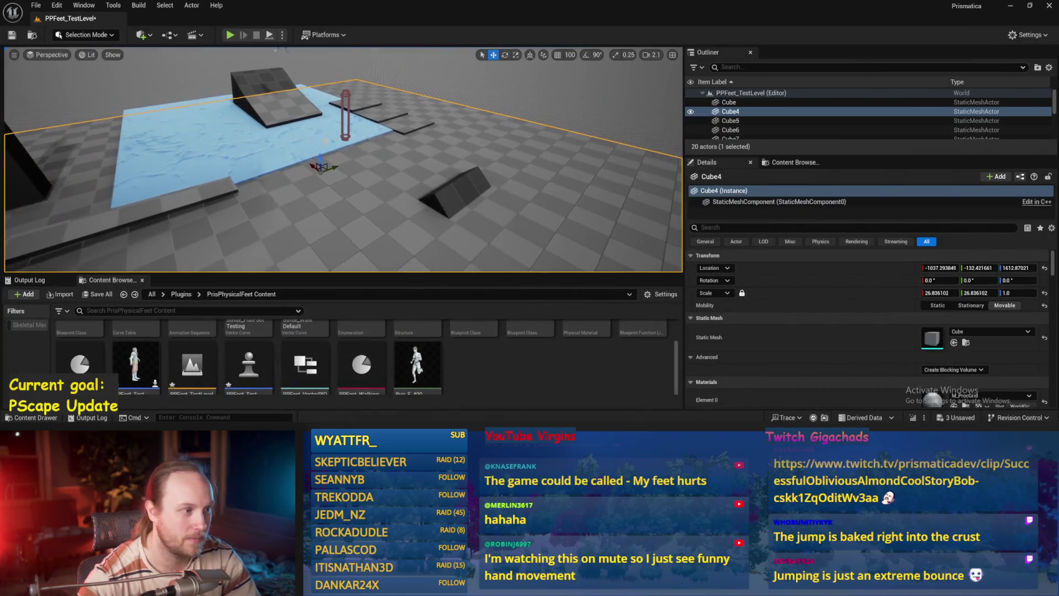
{"action": "left_click", "coordinate": [345, 116]}
Step: Raise PPFeet_TestPlayer to a higher start spot and play-test the level from there
{"action": "left_click_drag", "start_coordinate": [344, 113], "coordinate": [346, 102]}
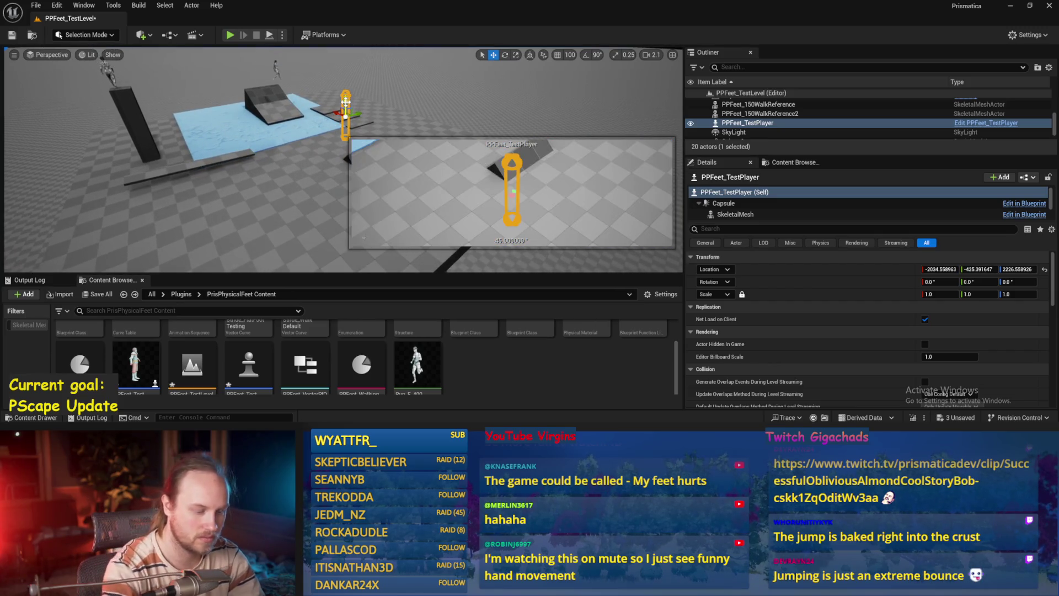
{"action": "key", "text": "alt+p"}
{"action": "key", "text": "Escape"}
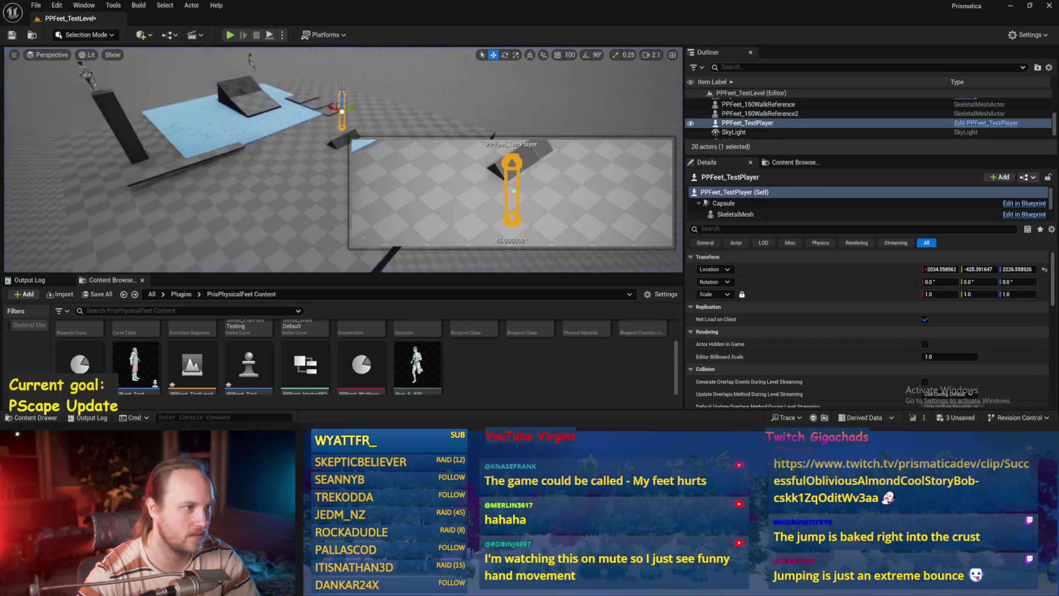
{"action": "key", "text": "alt+p"}
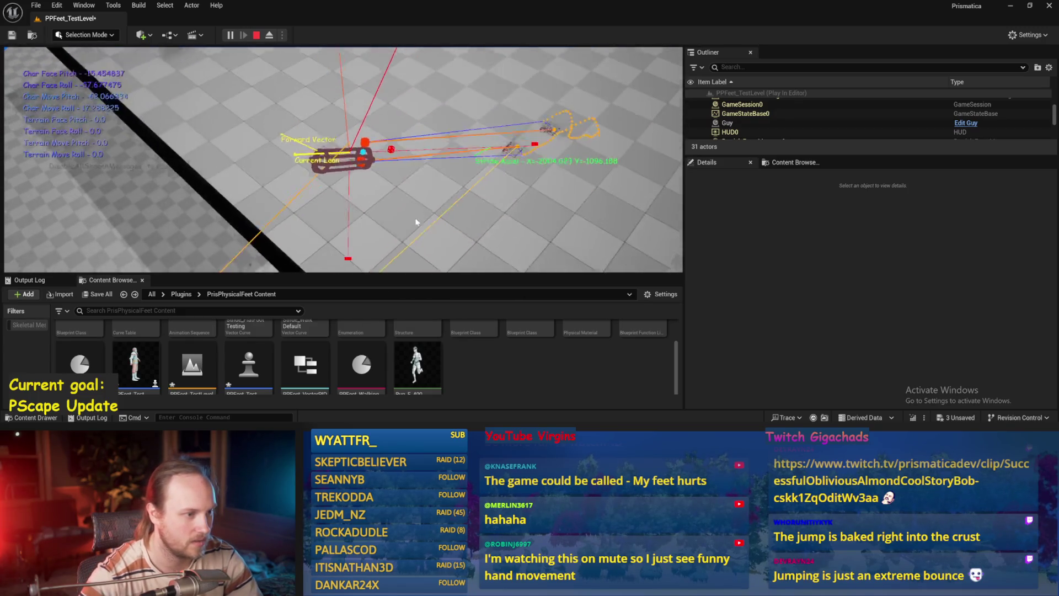
{"action": "key", "text": "Escape"}
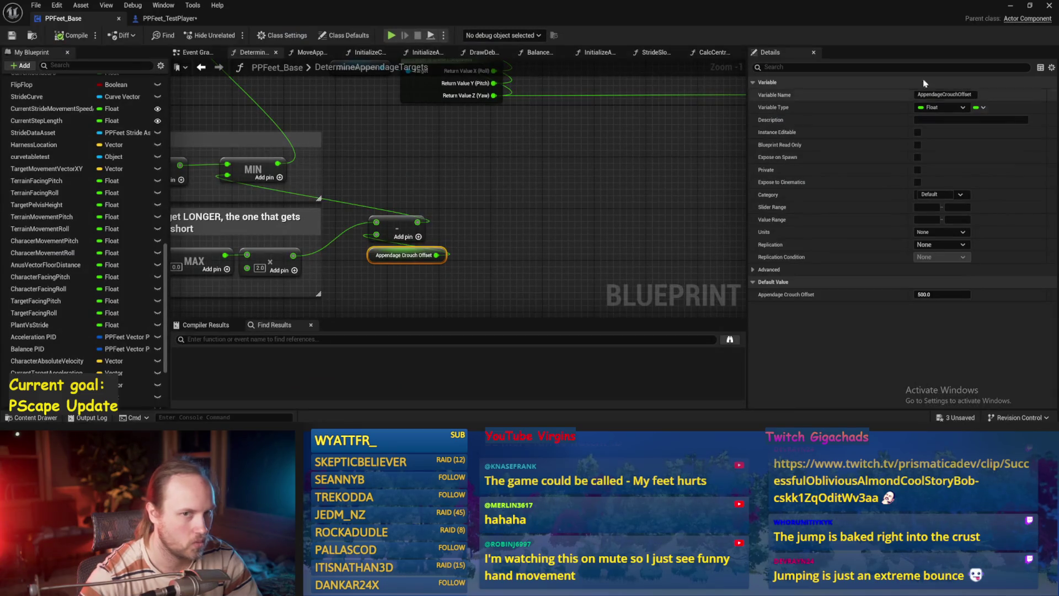
Step: Reopen PPFeet_Base, pan to the leg-length comments, and save the Blueprint
{"action": "left_click", "coordinate": [1011, 6]}
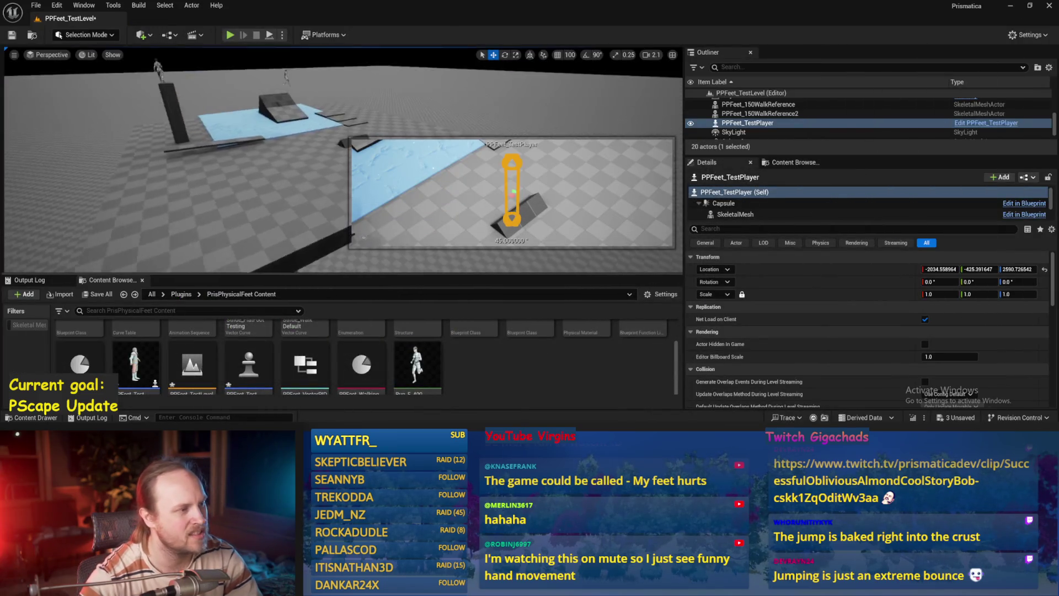
{"action": "double_click", "coordinate": [305, 367]}
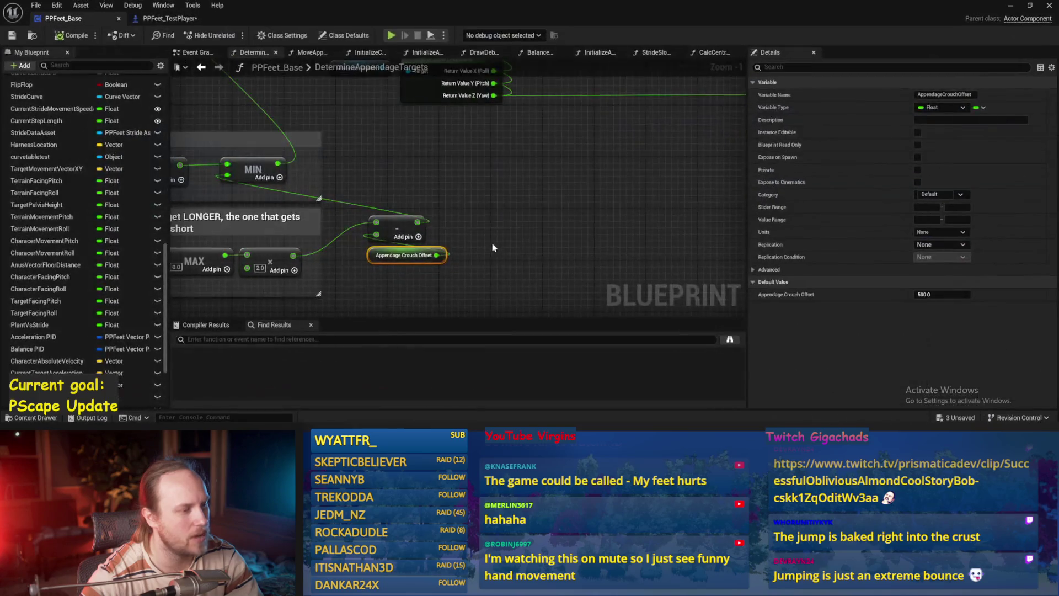
{"action": "scroll", "coordinate": [504, 231], "scroll_direction": "down", "scroll_amount": 1}
{"action": "mouse_move", "coordinate": [505, 230]}
{"action": "left_mouse_down"}
{"action": "mouse_move", "coordinate": [551, 237]}
{"action": "mouse_move", "coordinate": [634, 124]}
{"action": "mouse_move", "coordinate": [478, 178]}
{"action": "mouse_move", "coordinate": [219, 203]}
{"action": "left_mouse_up"}
{"action": "key", "text": "ctrl+s"}
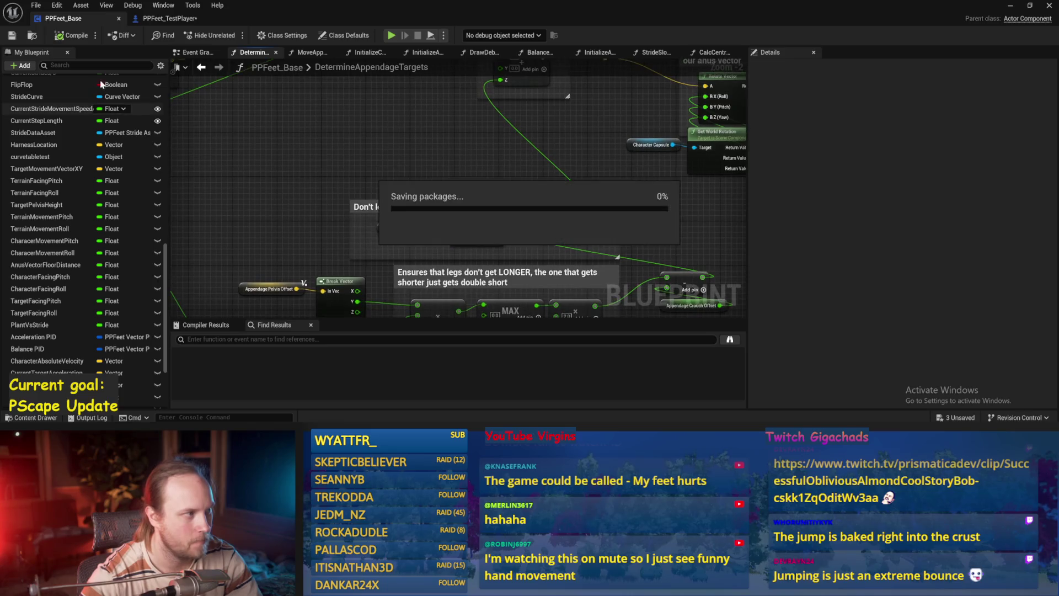
Step: In the Balance Maybe graph, move the Target Lean Vector and divide nodes up-left
{"action": "scroll", "coordinate": [239, 263], "scroll_direction": "down", "scroll_amount": 3}
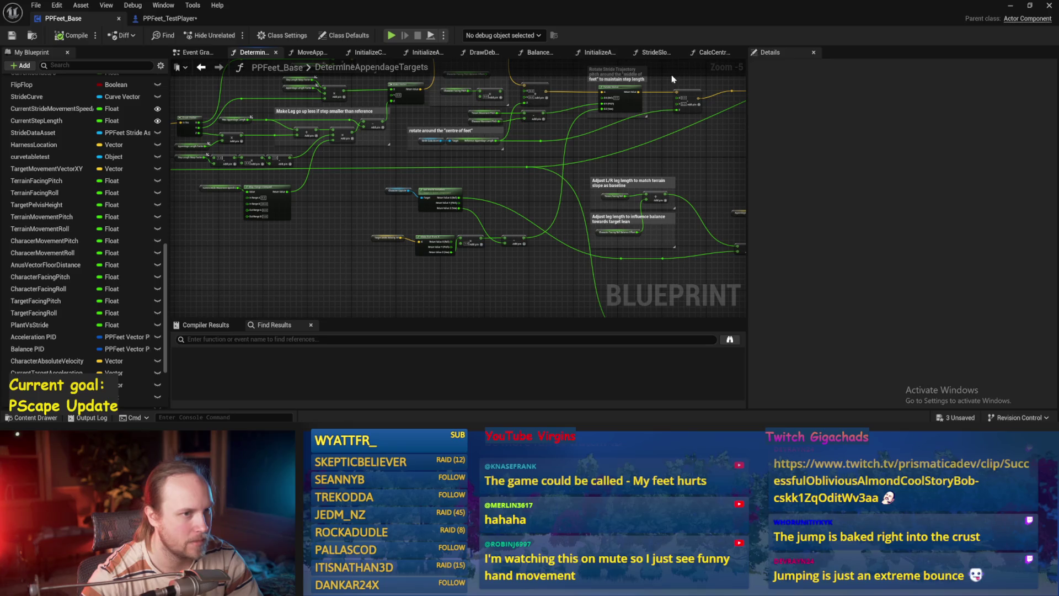
{"action": "left_click", "coordinate": [309, 53]}
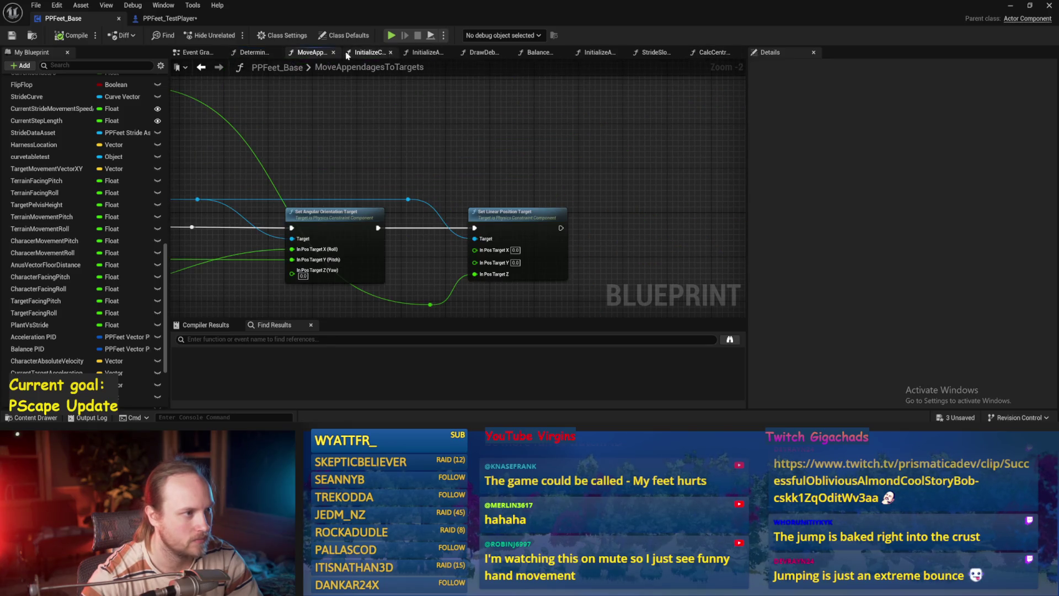
{"action": "left_click_drag", "start_coordinate": [544, 53], "coordinate": [600, 53]}
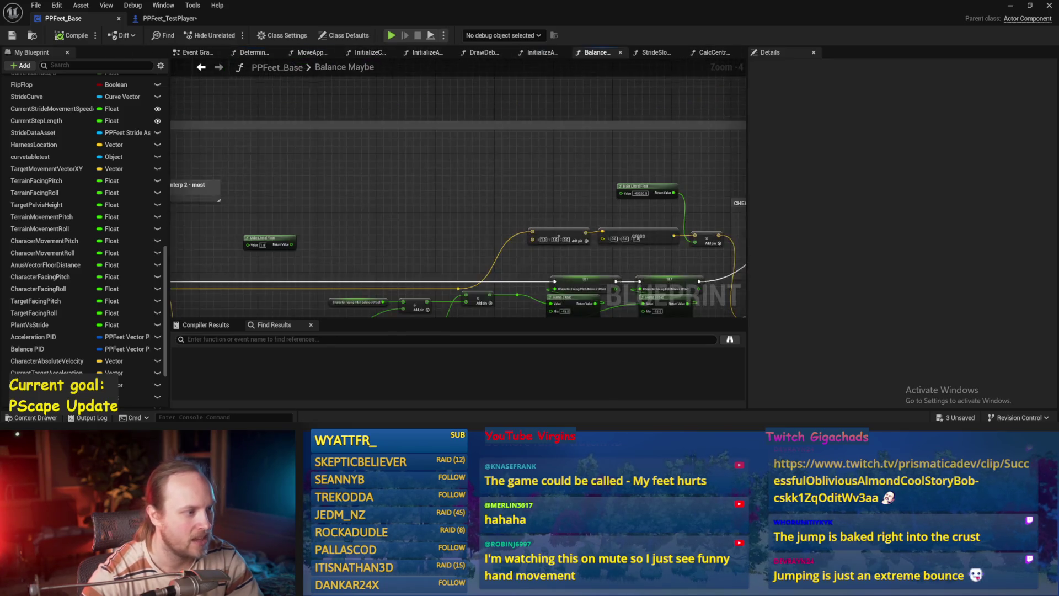
{"action": "scroll", "coordinate": [493, 268], "scroll_direction": "up", "scroll_amount": 1}
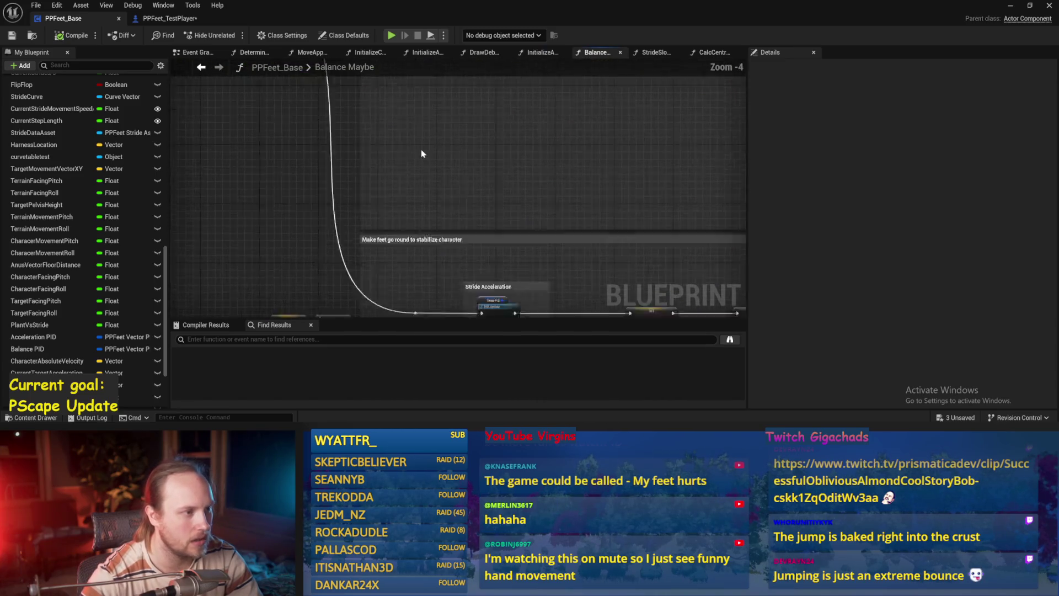
{"action": "scroll", "coordinate": [403, 231], "scroll_direction": "up", "scroll_amount": 1}
{"action": "left_click_drag", "start_coordinate": [456, 177], "coordinate": [317, 227]}
{"action": "mouse_move", "coordinate": [442, 216]}
{"action": "left_mouse_down"}
{"action": "mouse_move", "coordinate": [236, 165]}
{"action": "mouse_move", "coordinate": [481, 205]}
{"action": "mouse_move", "coordinate": [427, 215]}
{"action": "left_mouse_up"}
Step: Shift Target Lean Vector and divide nodes right, then tidy around Character Capsule and Get Up Vector nodes
{"action": "left_click_drag", "start_coordinate": [221, 162], "coordinate": [448, 266]}
{"action": "left_click_drag", "start_coordinate": [420, 218], "coordinate": [250, 162]}
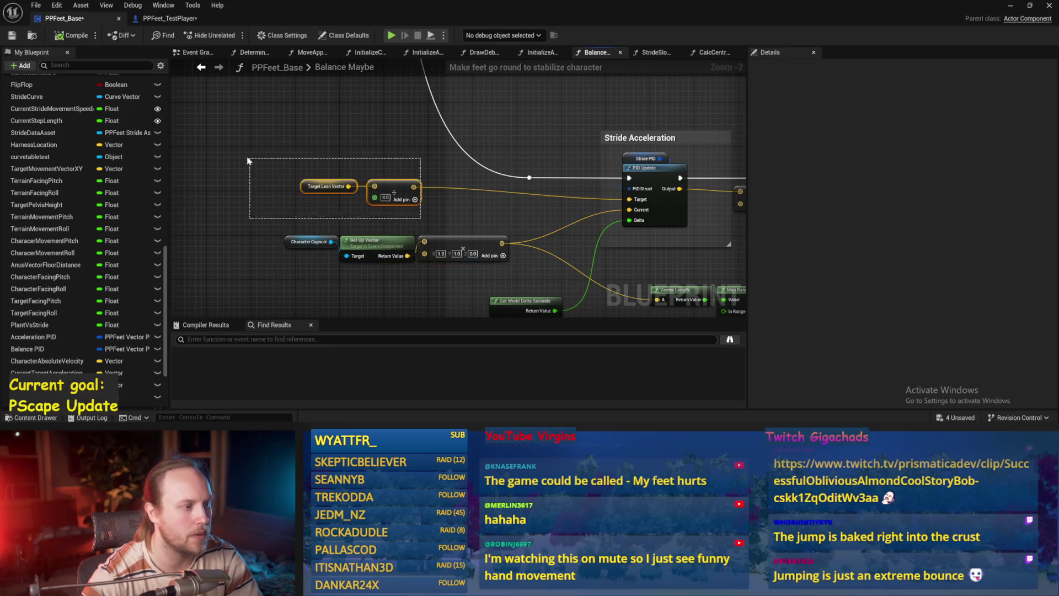
{"action": "mouse_move", "coordinate": [369, 185]}
{"action": "left_mouse_down"}
{"action": "mouse_move", "coordinate": [345, 176]}
{"action": "mouse_move", "coordinate": [393, 197]}
{"action": "left_mouse_up"}
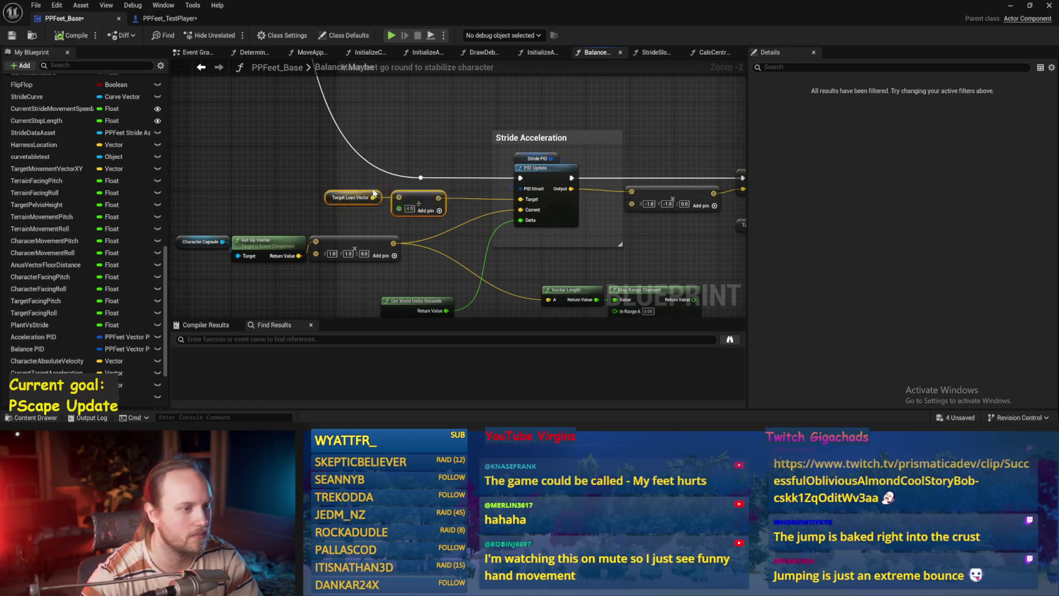
{"action": "scroll", "coordinate": [236, 173], "scroll_direction": "down", "scroll_amount": 2}
{"action": "left_click_drag", "start_coordinate": [199, 123], "coordinate": [348, 274]}
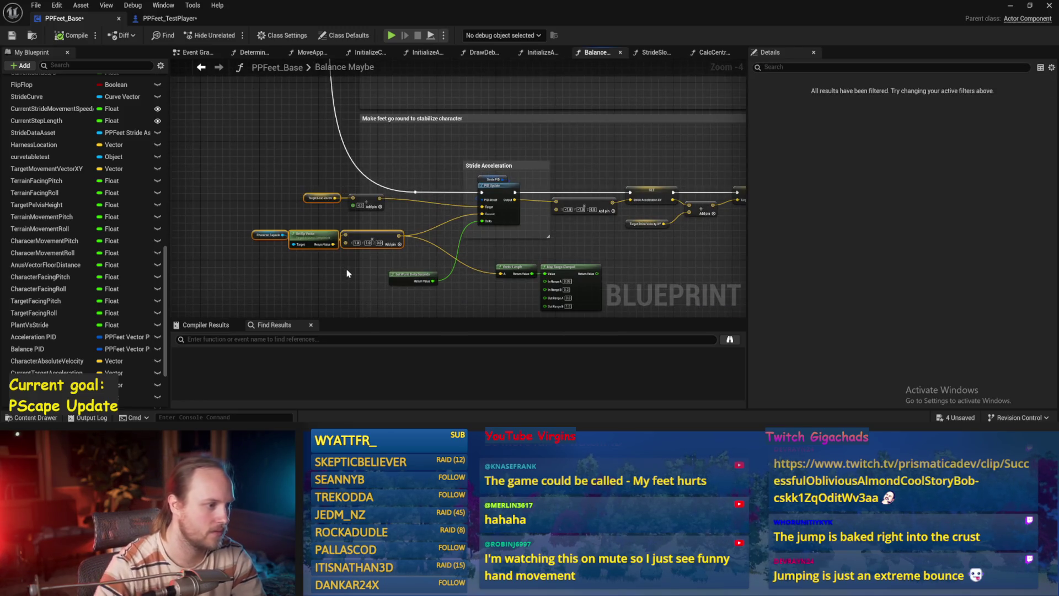
{"action": "left_click", "coordinate": [237, 173]}
{"action": "left_click_drag", "start_coordinate": [246, 224], "coordinate": [343, 280]}
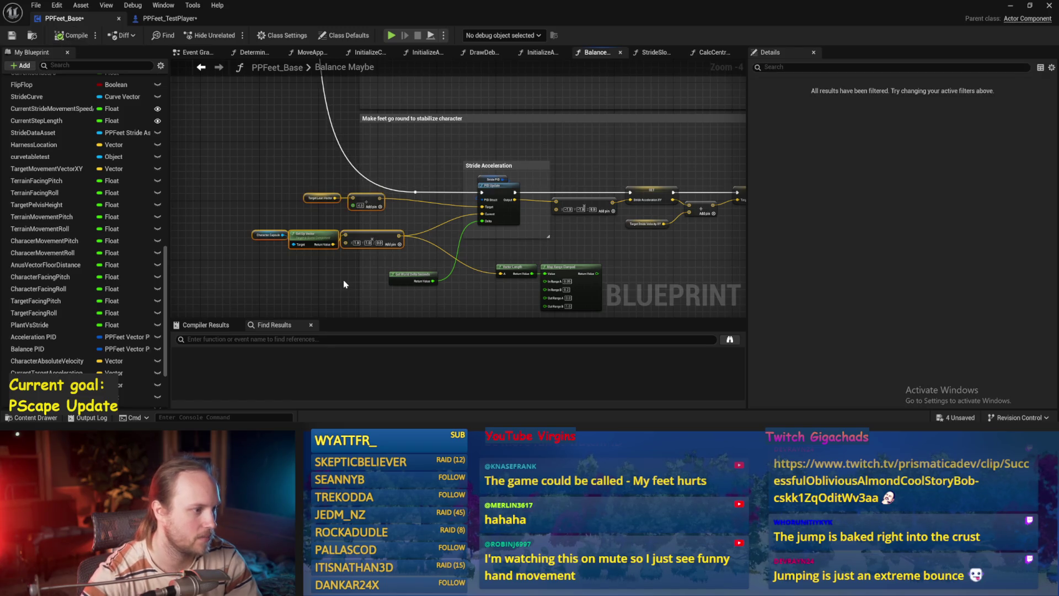
{"action": "left_click_drag", "start_coordinate": [245, 224], "coordinate": [316, 260]}
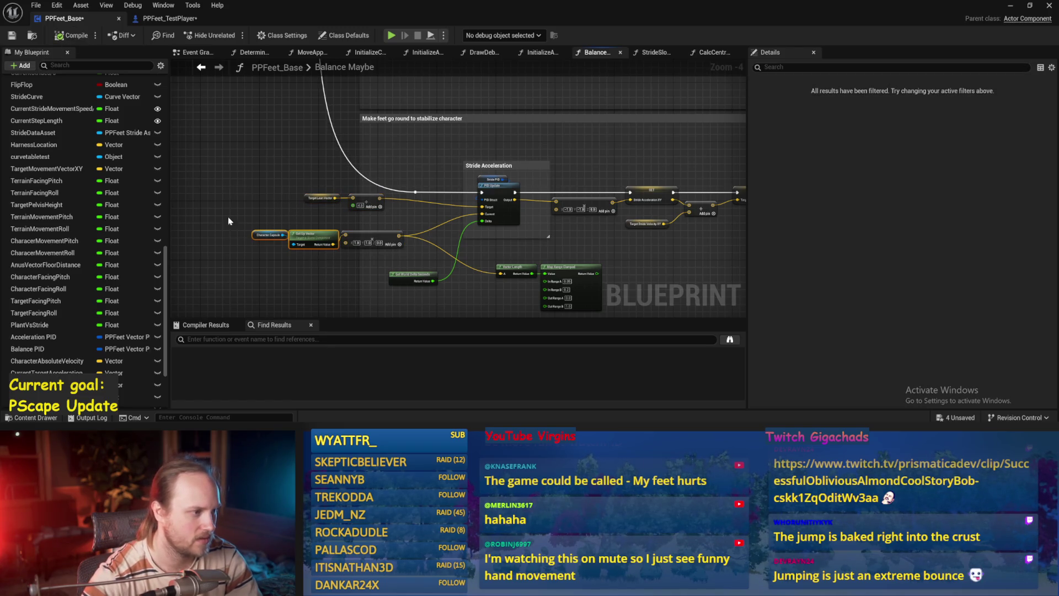
{"action": "left_click", "coordinate": [216, 180]}
{"action": "right_click", "coordinate": [216, 181]}
{"action": "scroll", "coordinate": [379, 211], "scroll_direction": "up", "scroll_amount": 3}
Step: Save PPFeet_Base, save everything from the level editor, and reopen PPFeet_Base from the Content Browser
{"action": "key", "text": "ctrl+s"}
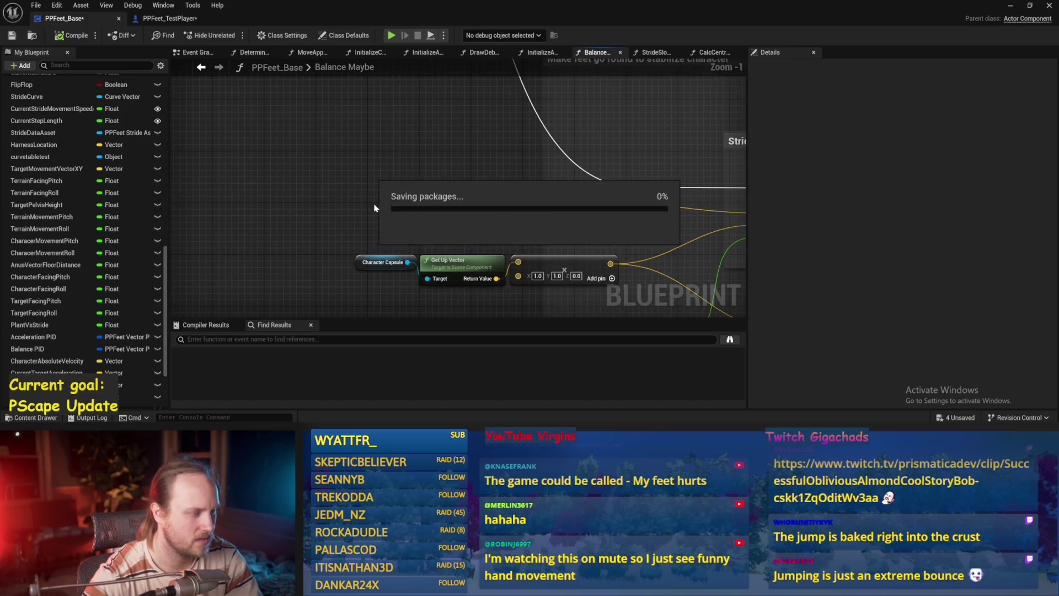
{"action": "left_click", "coordinate": [205, 22]}
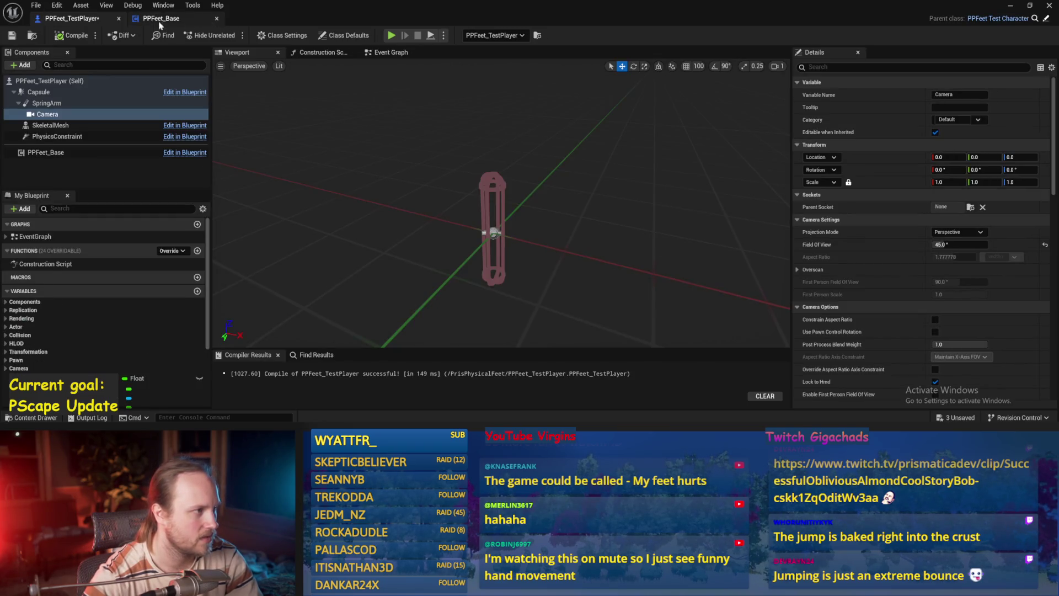
{"action": "key", "text": "alt+Tab"}
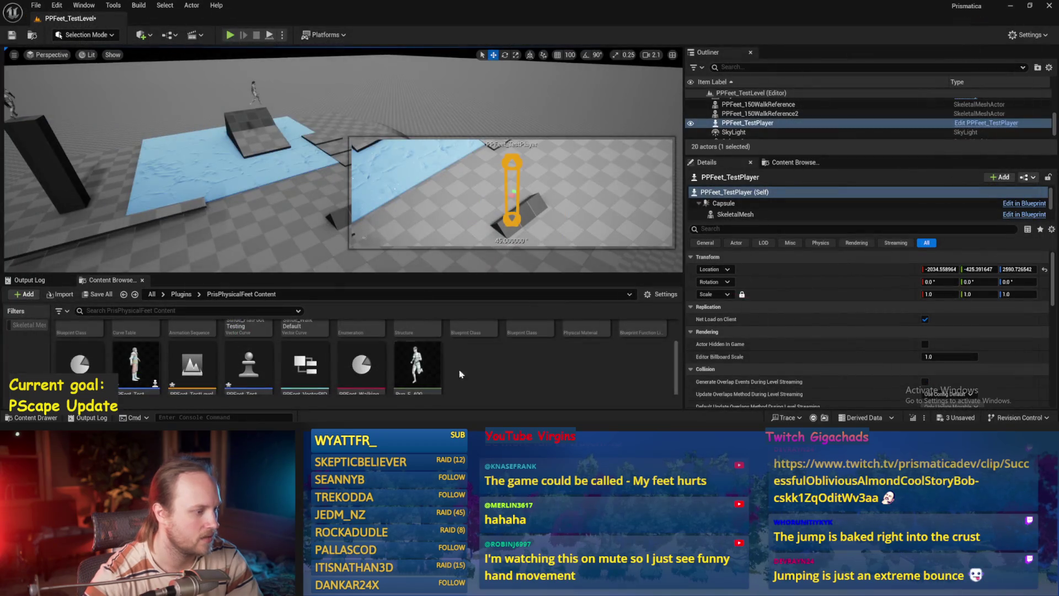
{"action": "scroll", "coordinate": [451, 375], "scroll_direction": "up", "scroll_amount": 2}
{"action": "left_click", "coordinate": [36, 5]}
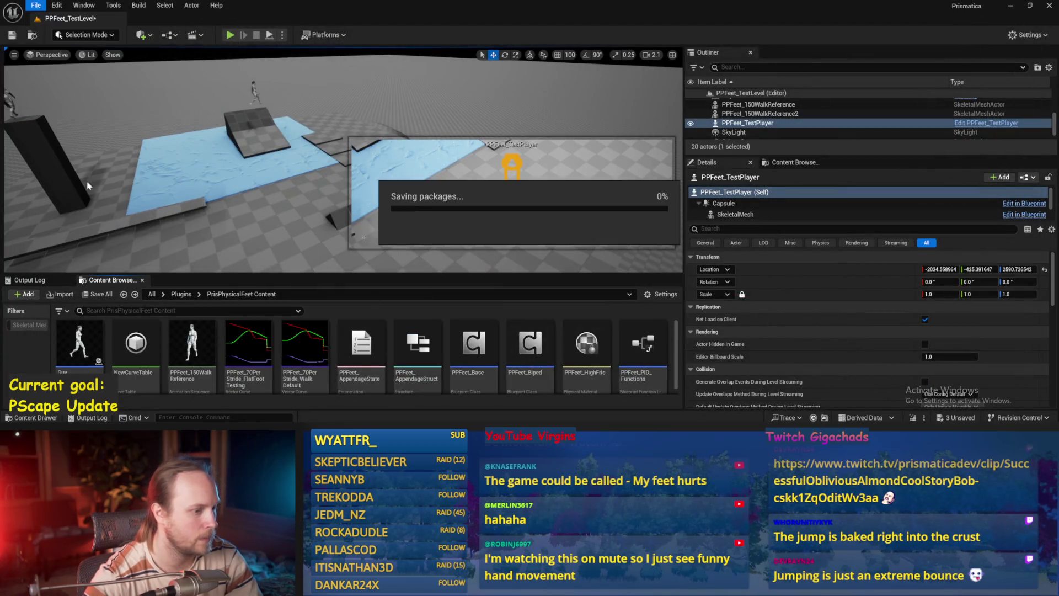
{"action": "double_click", "coordinate": [465, 340]}
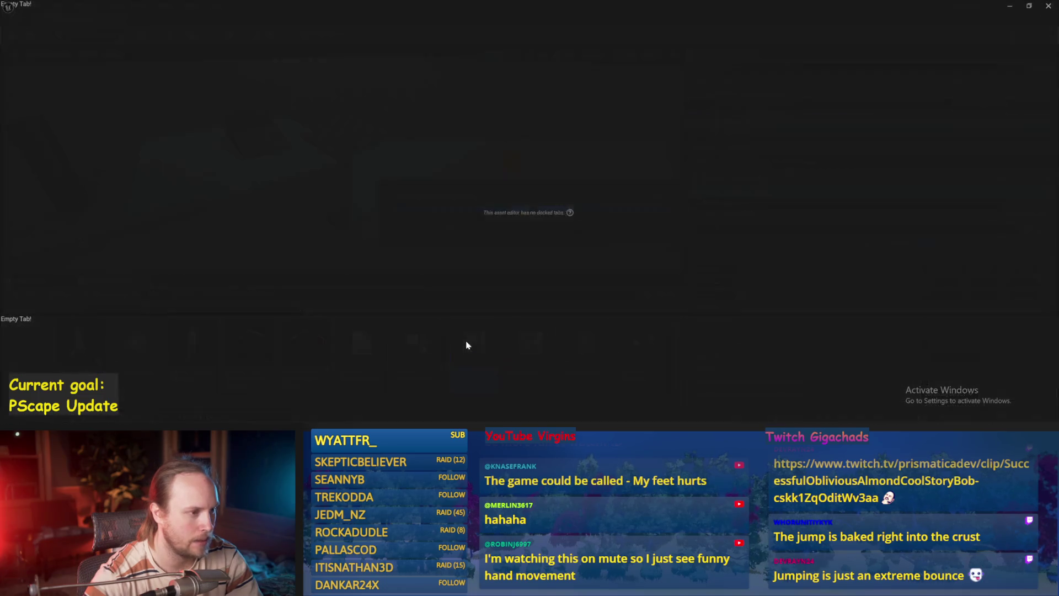
Step: Create a two-line TODO comment: base target stride on XY distance from fulcrum to centre of gravity
{"action": "type", "text": "c"}
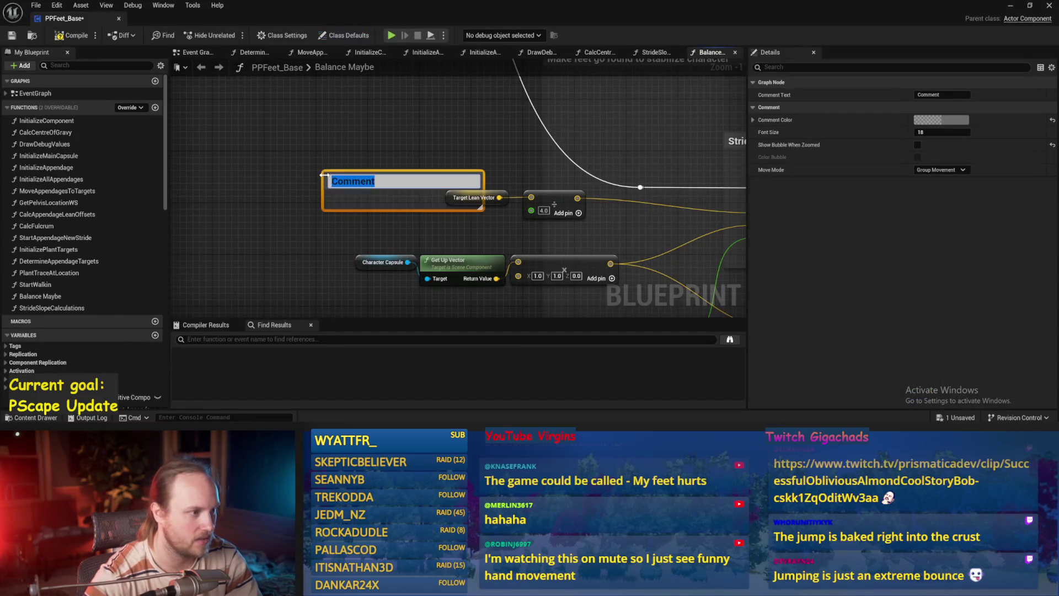
{"action": "type", "text": "TODO:"}
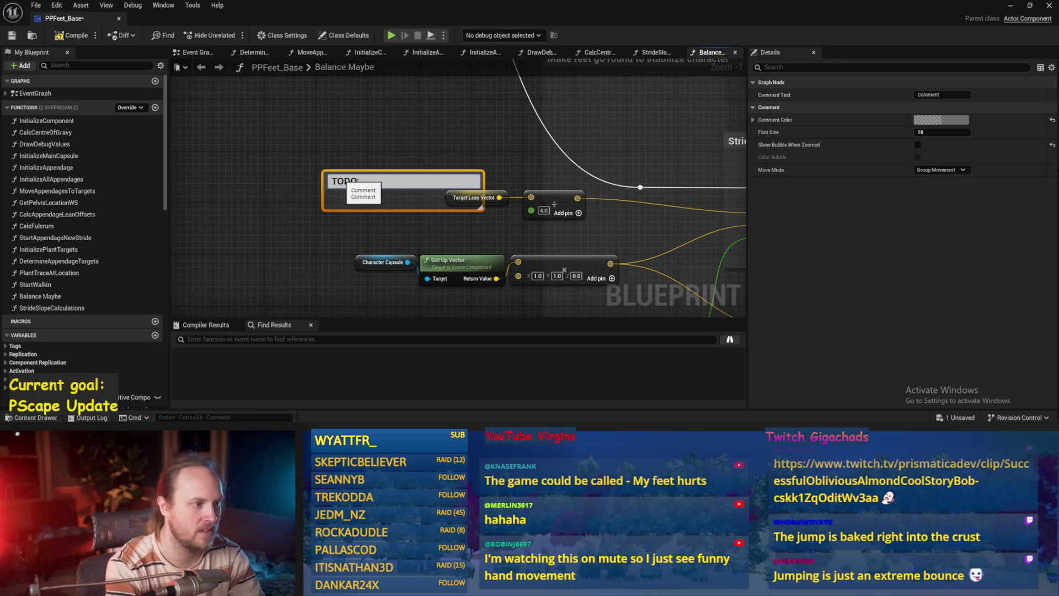
{"action": "key", "text": "shift+Return"}
{"action": "type", "text": "Base target stride on XY "}
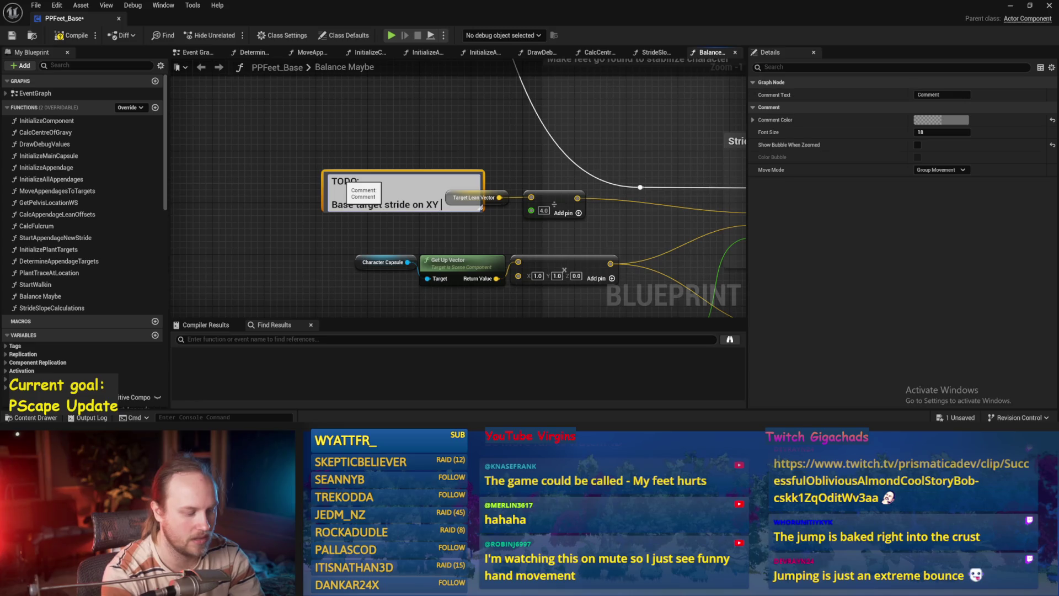
{"action": "type", "text": "distance from fulcrum or an"}
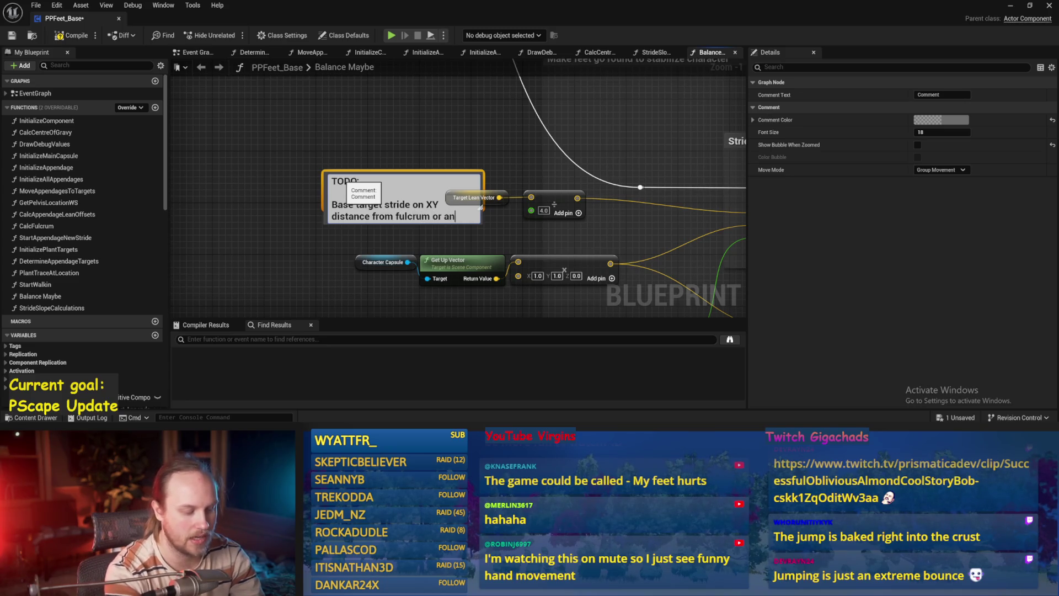
{"action": "type", "text": "ector TO centre of gr"}
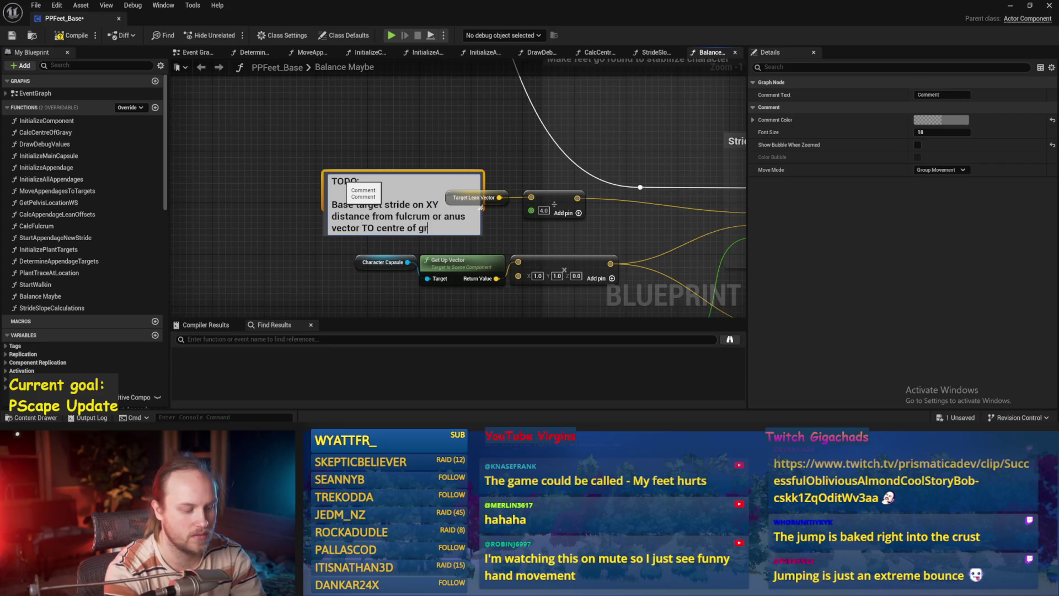
{"action": "type", "text": "ccounts for height etc and is lin"}
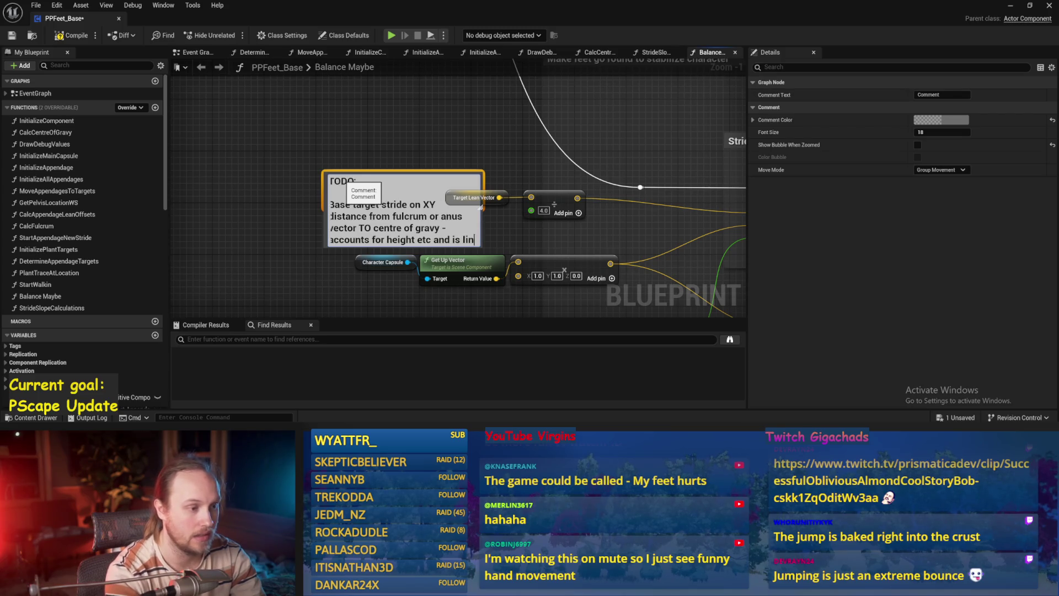
{"action": "type", "text": "ear"}
{"action": "key", "text": "BackSpace"}
{"action": "key", "text": "BackSpace"}
{"action": "key", "text": "BackSpace"}
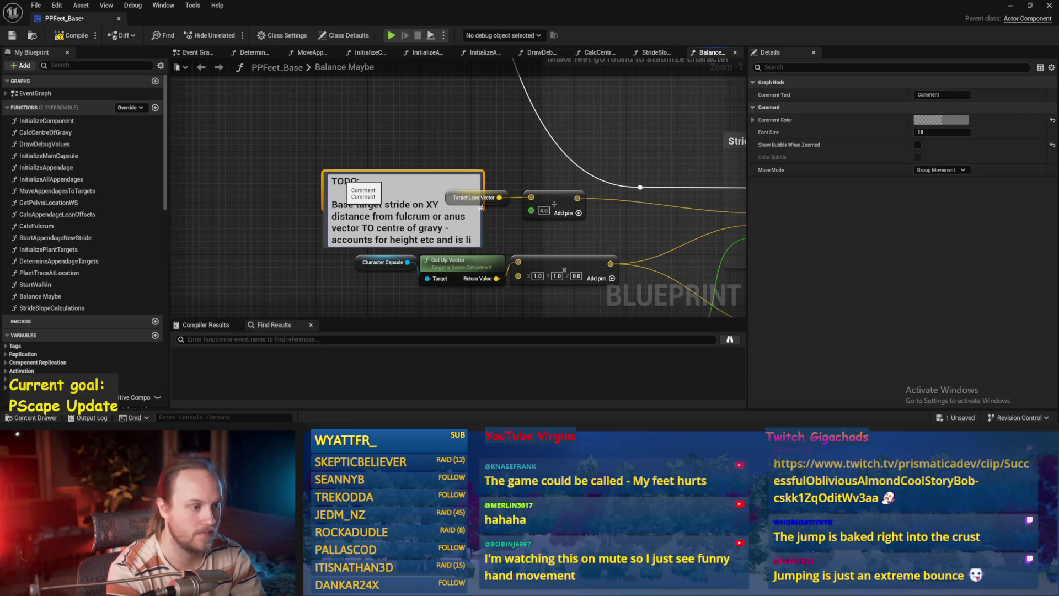
{"action": "type", "text": "near which is goog"}
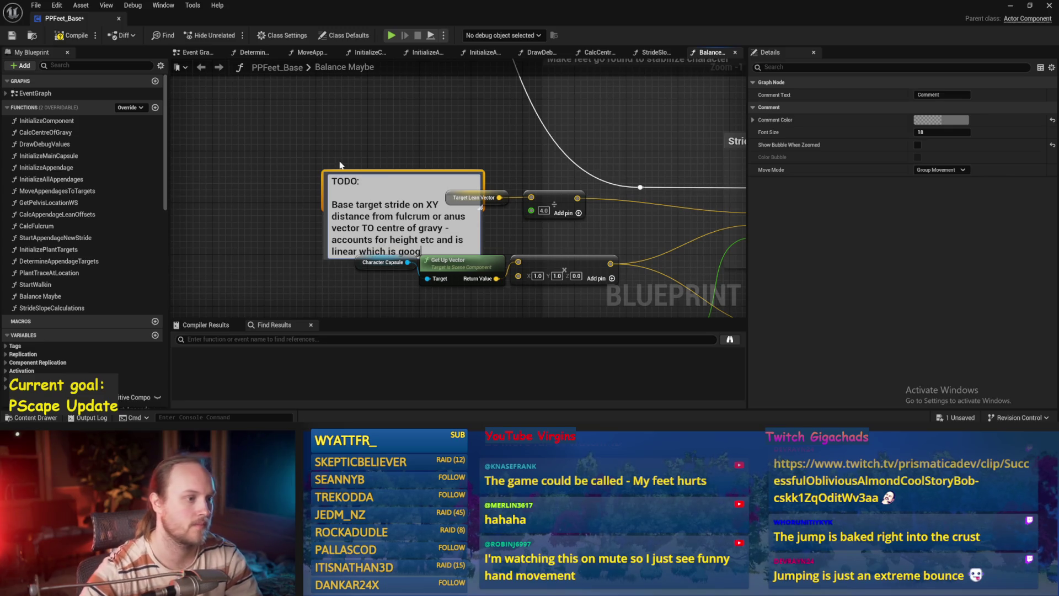
{"action": "left_click", "coordinate": [380, 165]}
Step: Reposition the TODO comment up and to the left in the Balance Maybe graph
{"action": "mouse_move", "coordinate": [375, 172]}
{"action": "left_mouse_down"}
{"action": "mouse_move", "coordinate": [384, 126]}
{"action": "mouse_move", "coordinate": [340, 91]}
{"action": "mouse_move", "coordinate": [353, 96]}
{"action": "left_mouse_up"}
{"action": "left_click", "coordinate": [363, 160]}
{"action": "mouse_move", "coordinate": [363, 160]}
{"action": "left_mouse_down"}
{"action": "mouse_move", "coordinate": [319, 154]}
{"action": "mouse_move", "coordinate": [387, 173]}
{"action": "left_mouse_up"}
{"action": "left_click", "coordinate": [473, 175]}
{"action": "scroll", "coordinate": [606, 230], "scroll_direction": "down", "scroll_amount": 2}
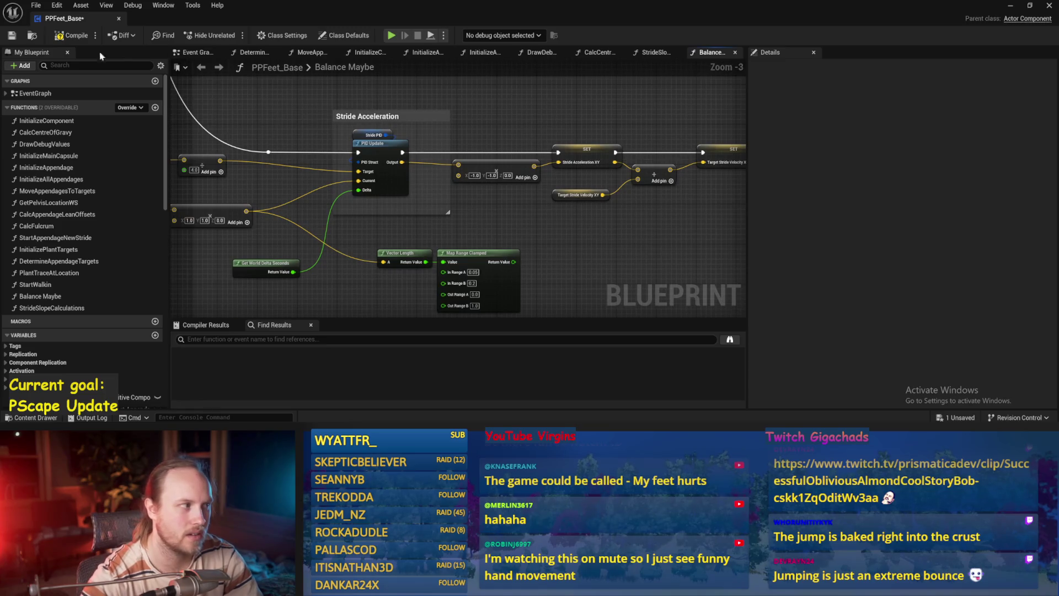
Step: Compile PPFeet_Base and bring the TODO comment back into view
{"action": "left_click", "coordinate": [61, 37]}
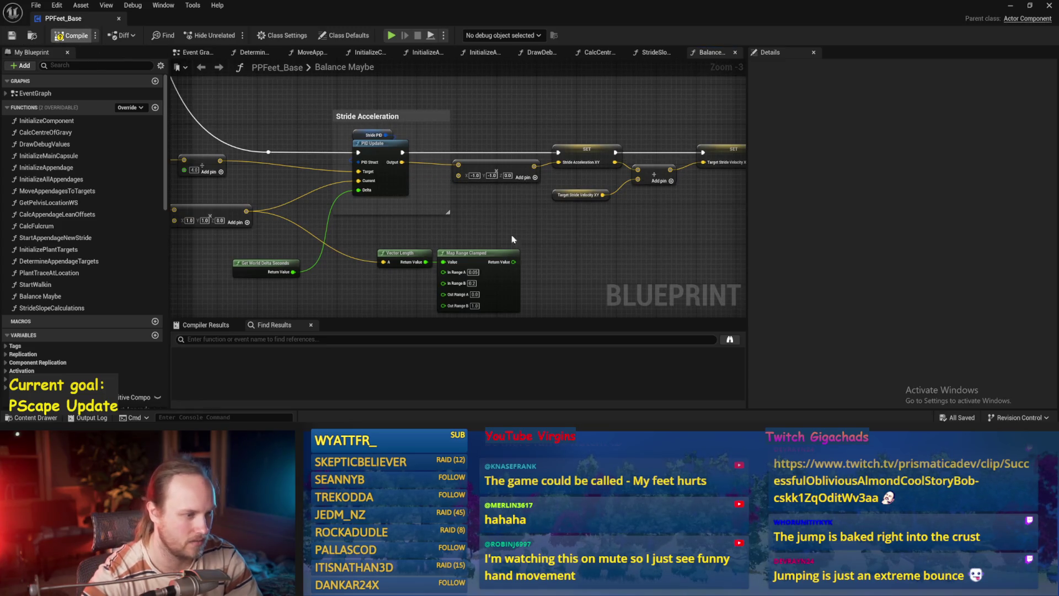
{"action": "mouse_move", "coordinate": [220, 182]}
{"action": "left_mouse_down"}
{"action": "mouse_move", "coordinate": [469, 199]}
{"action": "mouse_move", "coordinate": [533, 215]}
{"action": "left_mouse_up"}
{"action": "left_click_drag", "start_coordinate": [458, 131], "coordinate": [268, 145]}
Step: Open PPCMS_TestLevel from the PrismaticaPhysicalCharacterMovementSystem content and start playing it
{"action": "key", "text": "alt+Tab"}
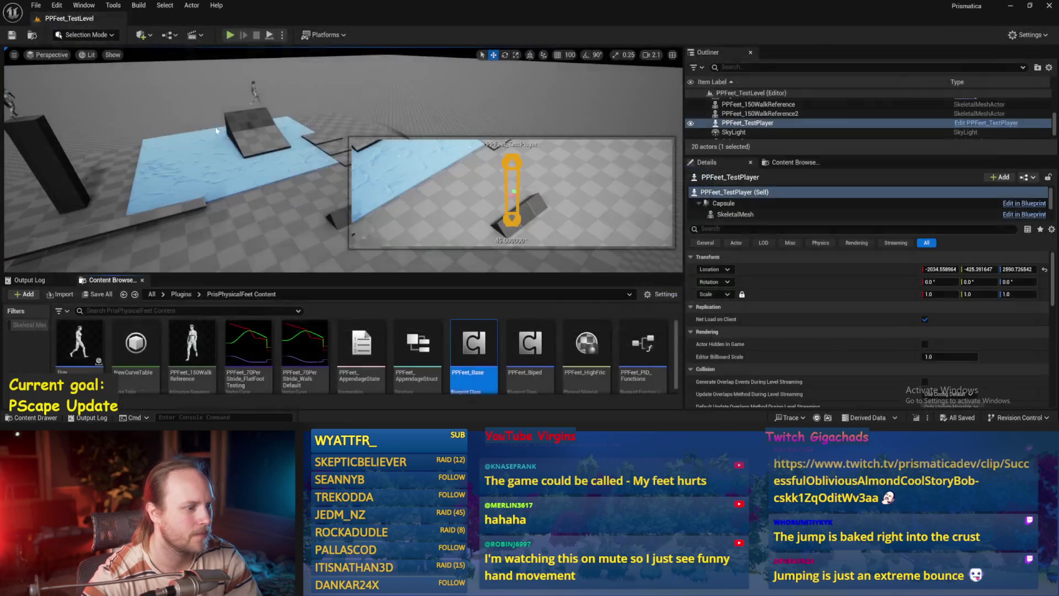
{"action": "left_click", "coordinate": [181, 294]}
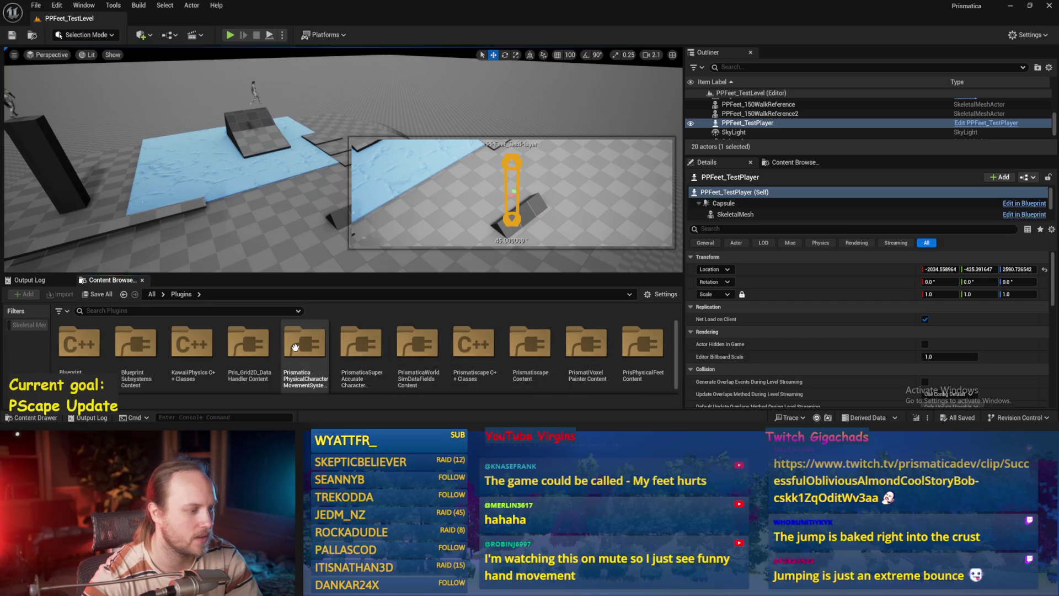
{"action": "double_click", "coordinate": [295, 347]}
{"action": "scroll", "coordinate": [673, 353], "scroll_direction": "down", "scroll_amount": 1}
{"action": "double_click", "coordinate": [654, 347]}
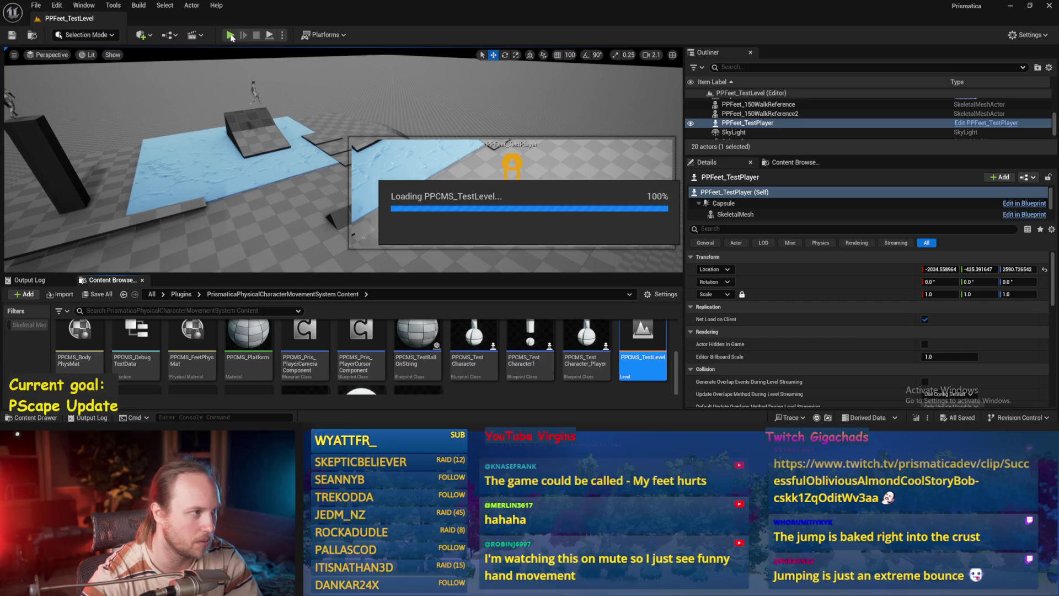
{"action": "left_click", "coordinate": [231, 35]}
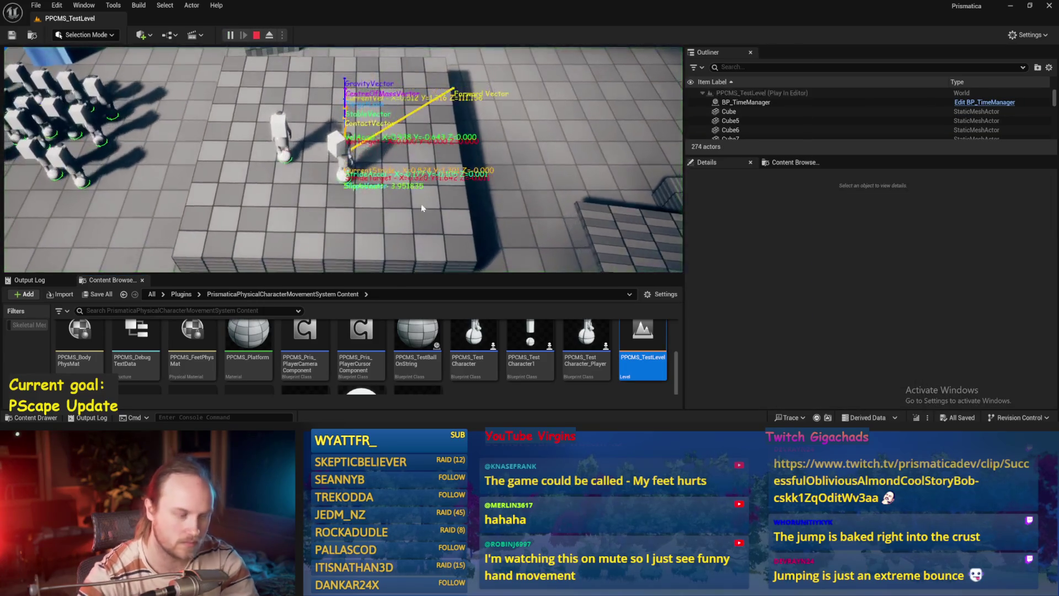
Step: Make the play session fullscreen, capture input, and start the character walking with D
{"action": "key", "text": "F11"}
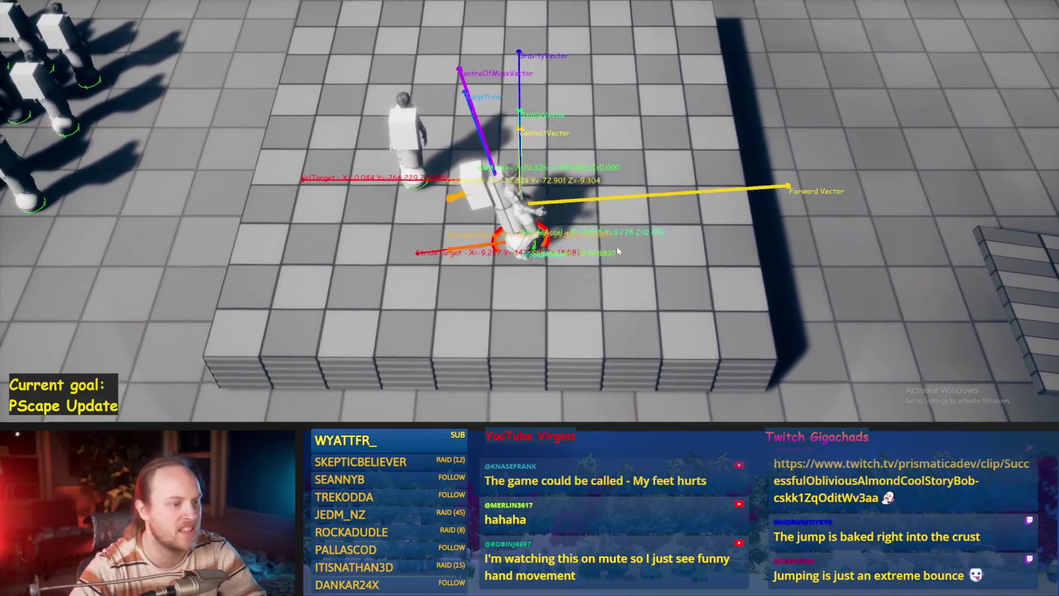
{"action": "left_click", "coordinate": [617, 247]}
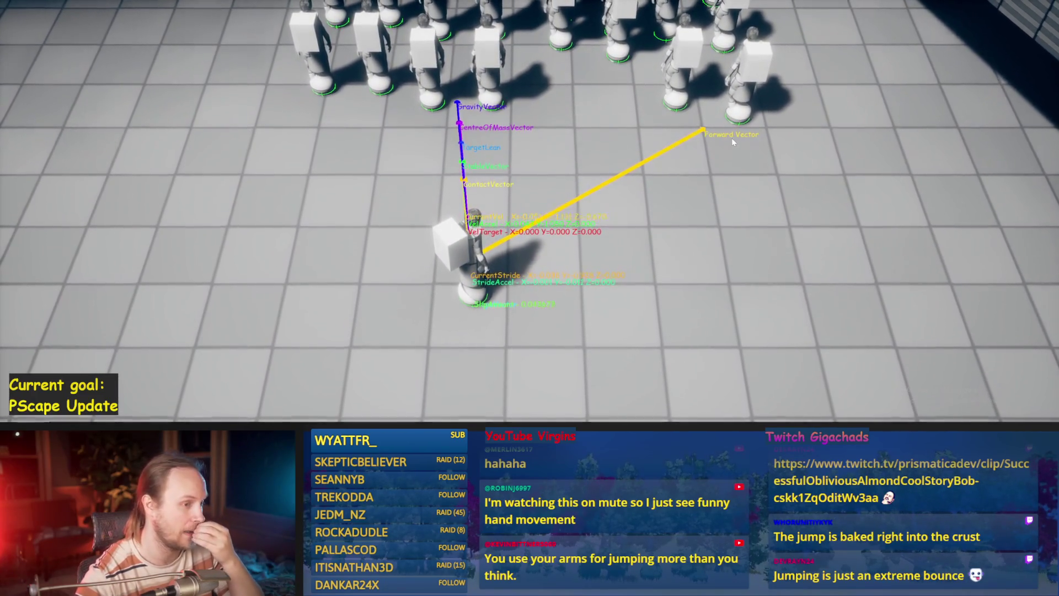
{"action": "key", "text": "d"}
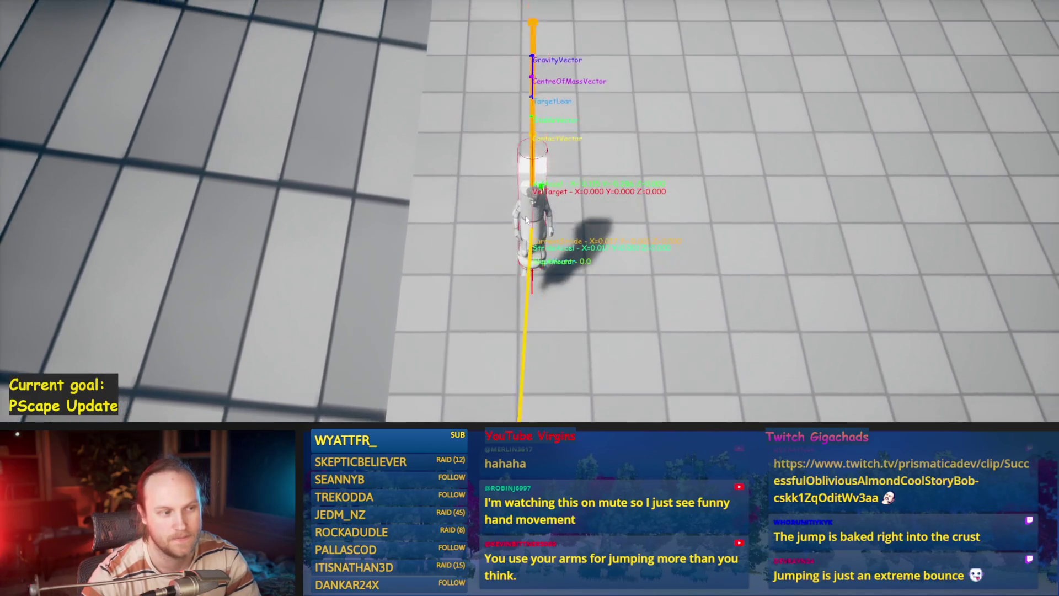
Step: Walk the character from the ice field onto the grey tiled platform, watching its debug vectors
{"action": "key", "text": "d"}
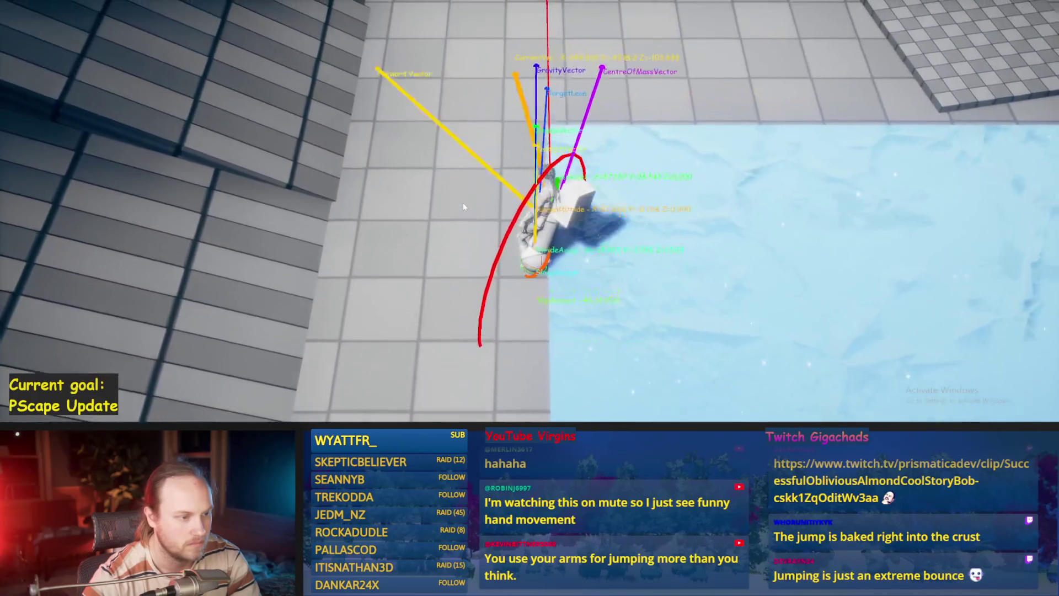
Step: End the play session, returning to PPCMS_TestLevel's editor viewport with its walls and spiral ramp
{"action": "key", "text": "Escape"}
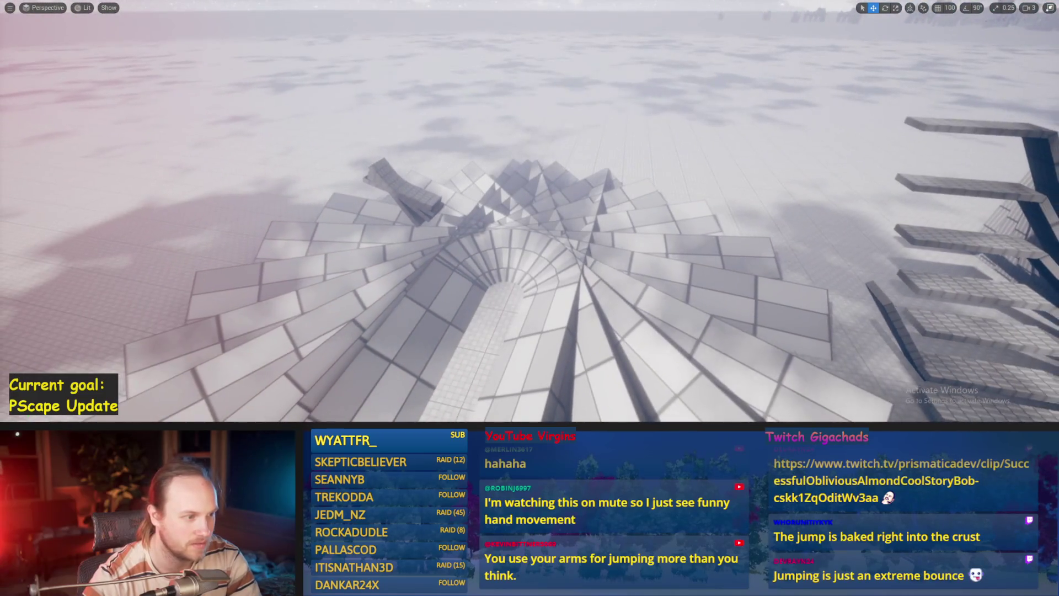
Step: Speed up the editor camera, exit immersive mode to restore the full layout, and open the File menu
{"action": "scroll", "coordinate": [530, 212], "scroll_direction": "up", "scroll_amount": 1}
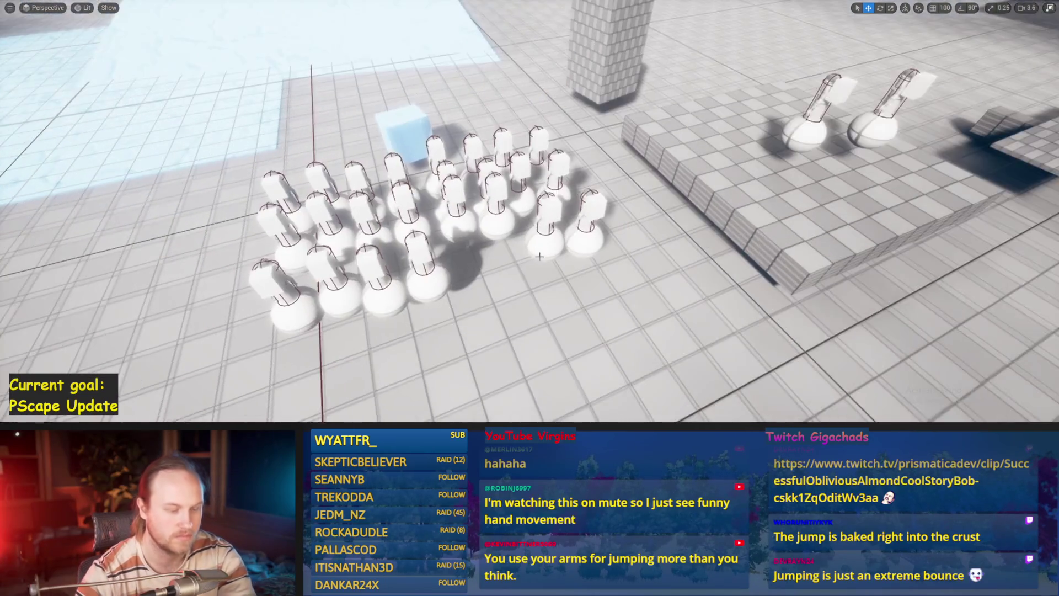
{"action": "key", "text": "F11"}
{"action": "left_click", "coordinate": [36, 5]}
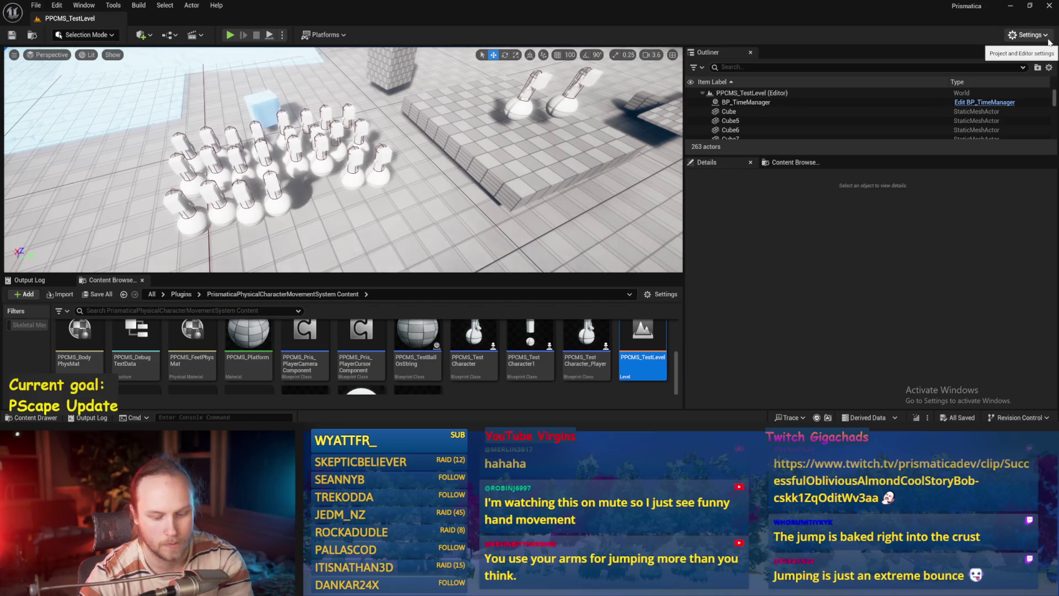